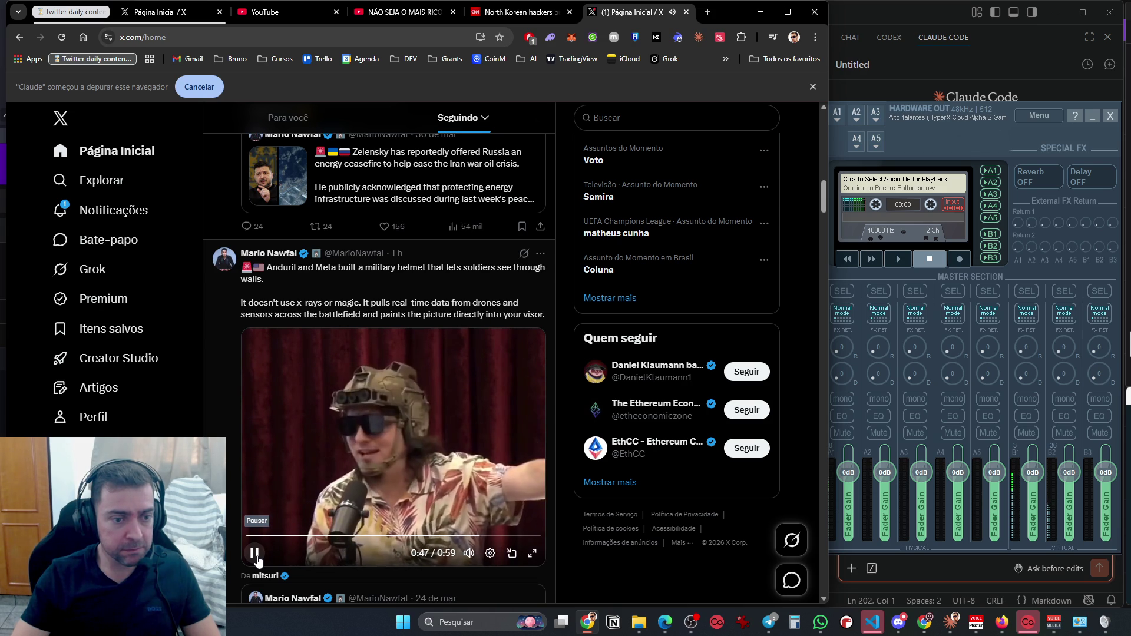
Step: Scroll through the long page to review its content
scroll(257, 559, "down", 10)
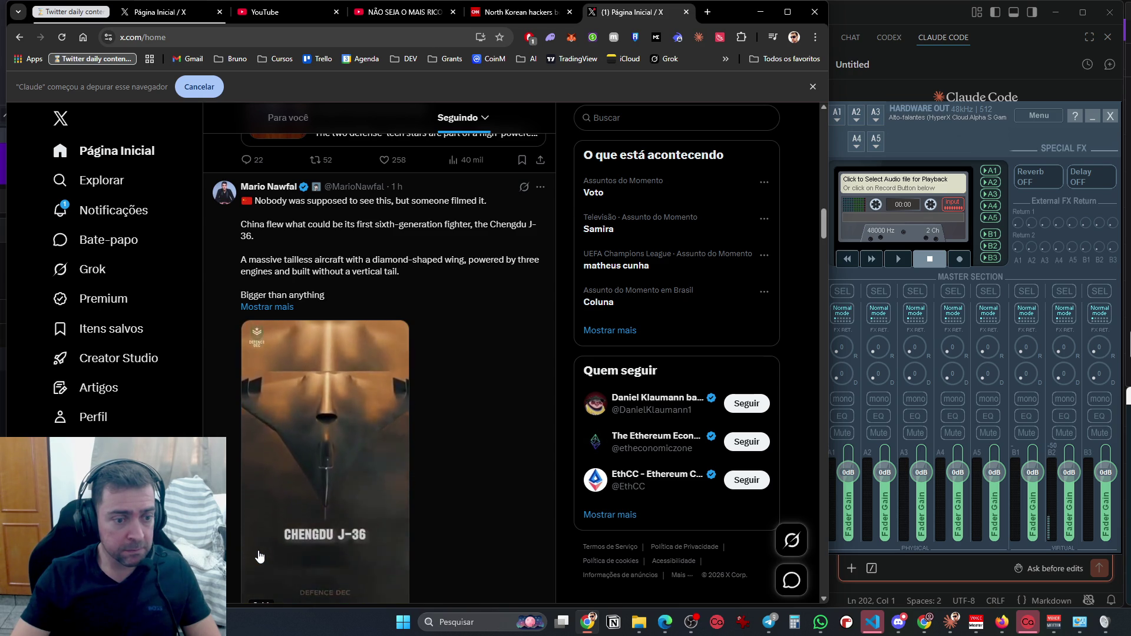
scroll(259, 556, "down", 6)
scroll(259, 556, "down", 8)
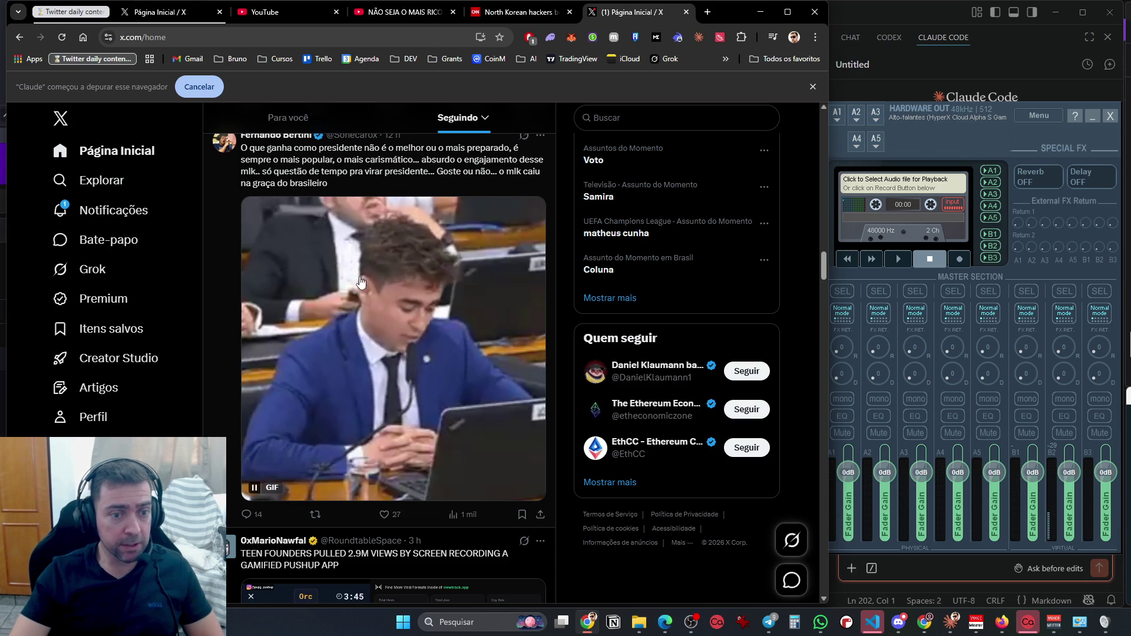
scroll(365, 312, "down", 6)
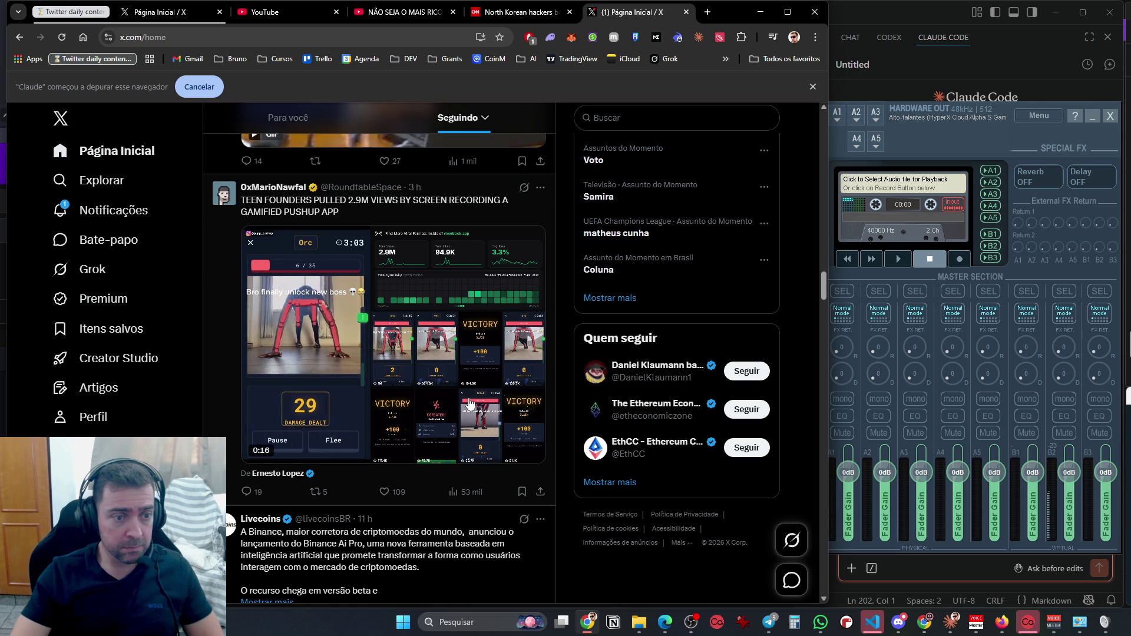
scroll(470, 404, "down", 9)
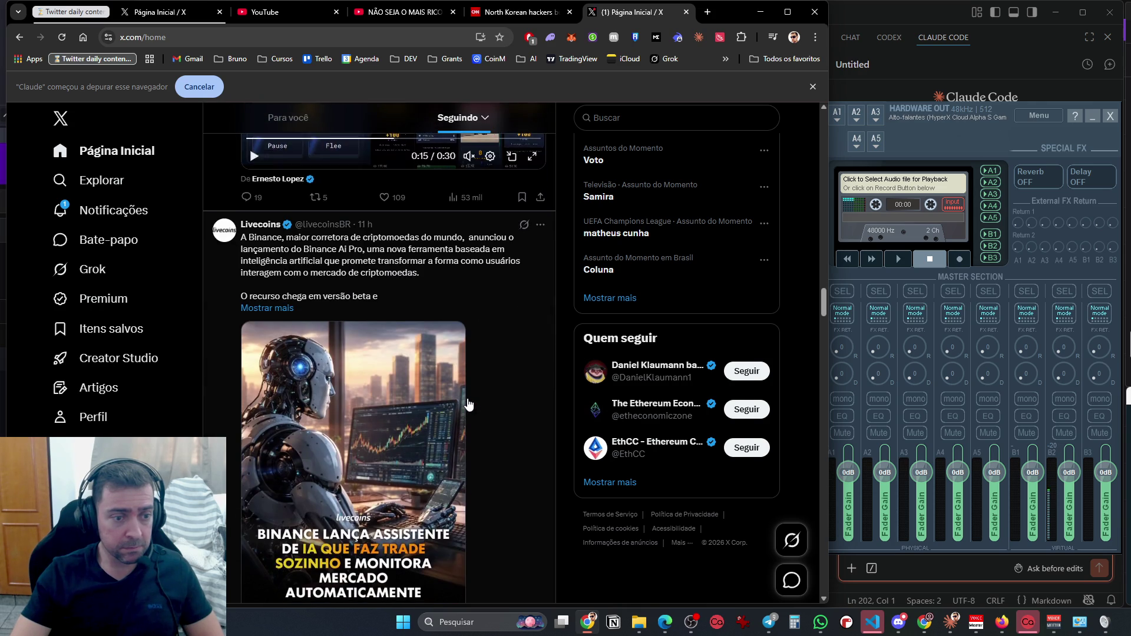
scroll(467, 404, "down", 10)
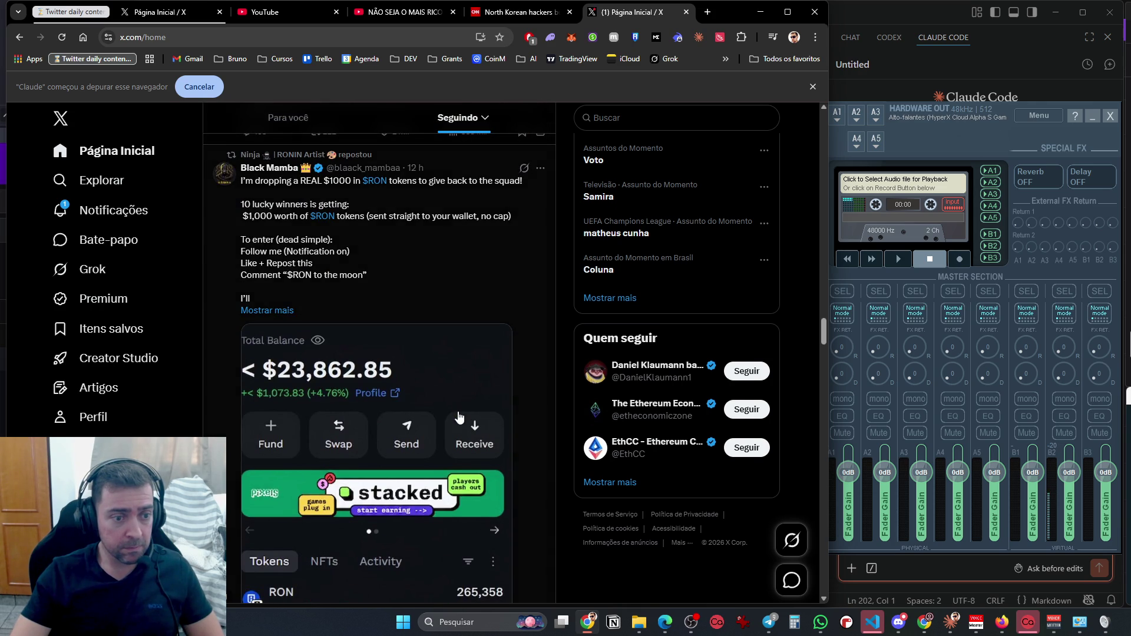
scroll(460, 417, "down", 7)
scroll(457, 417, "down", 6)
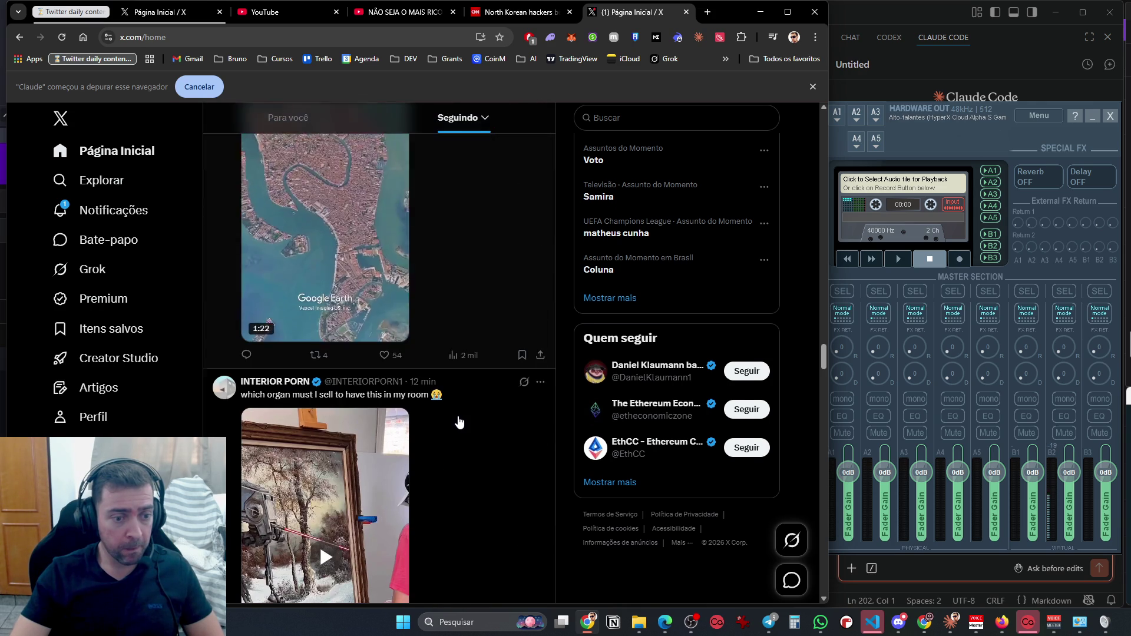
scroll(455, 431, "down", 3)
scroll(454, 430, "down", 6)
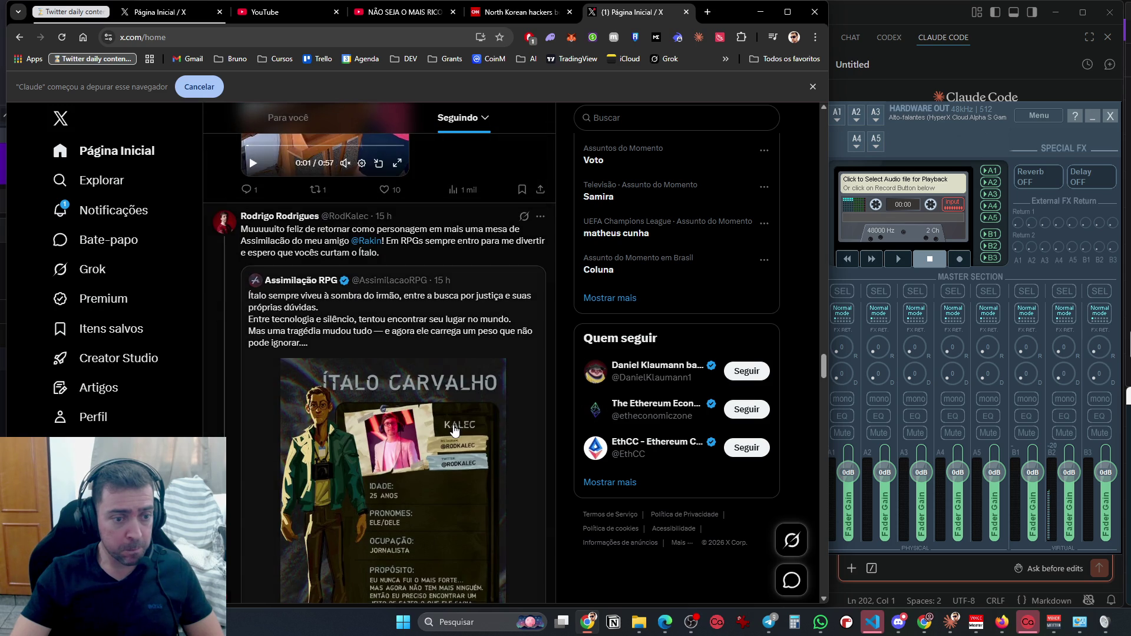
scroll(454, 431, "down", 10)
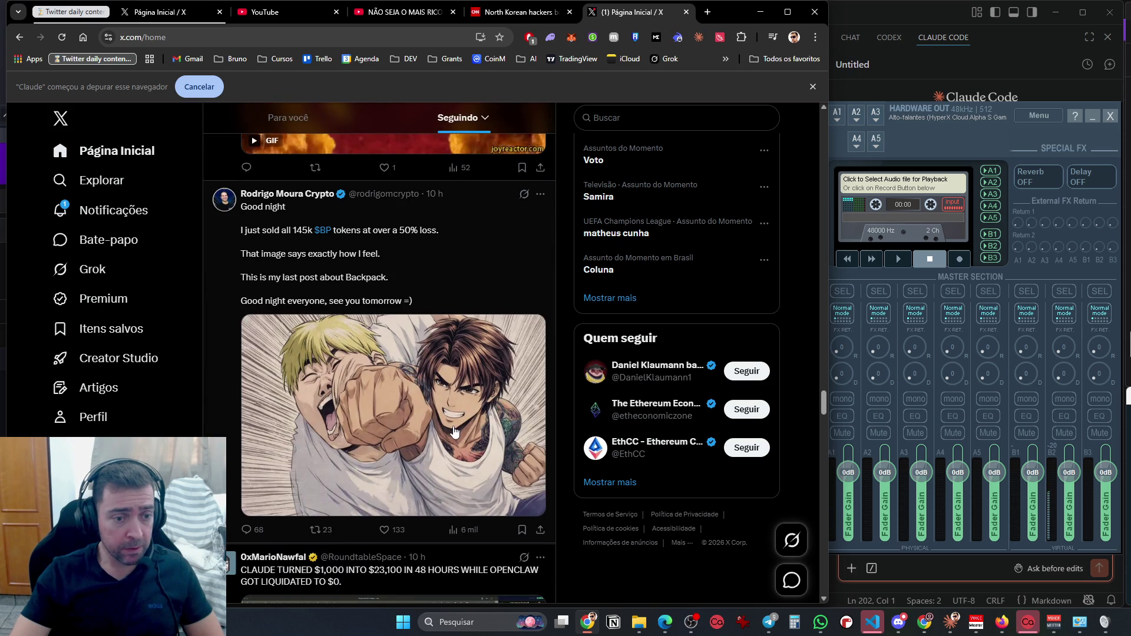
scroll(454, 431, "down", 7)
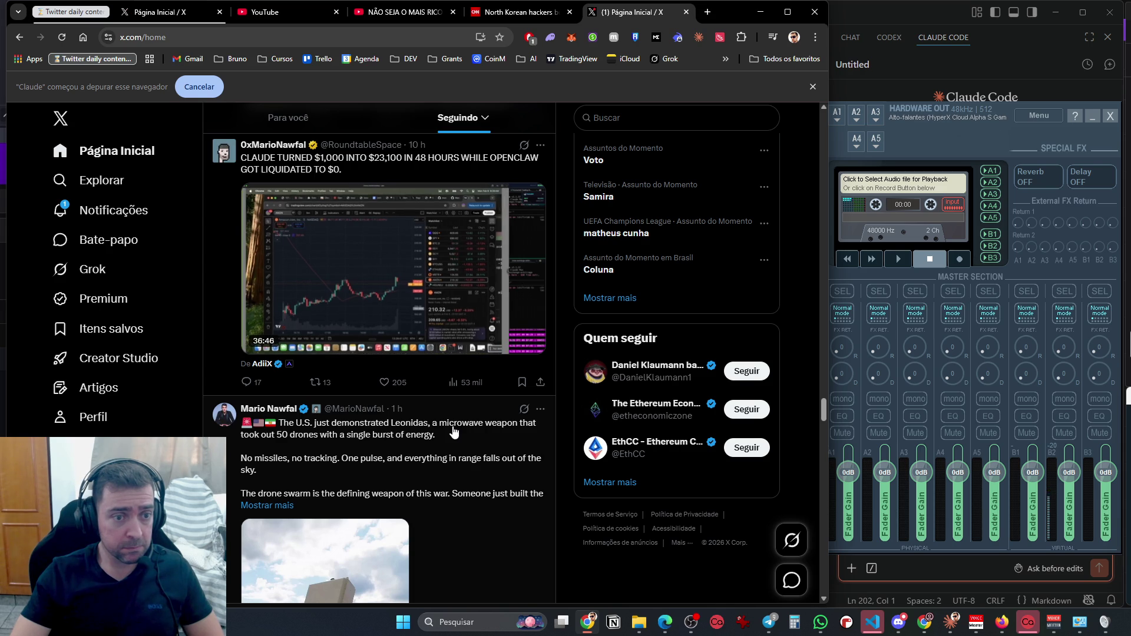
scroll(454, 433, "down", 7)
scroll(454, 433, "up", 5)
scroll(454, 433, "down", 2)
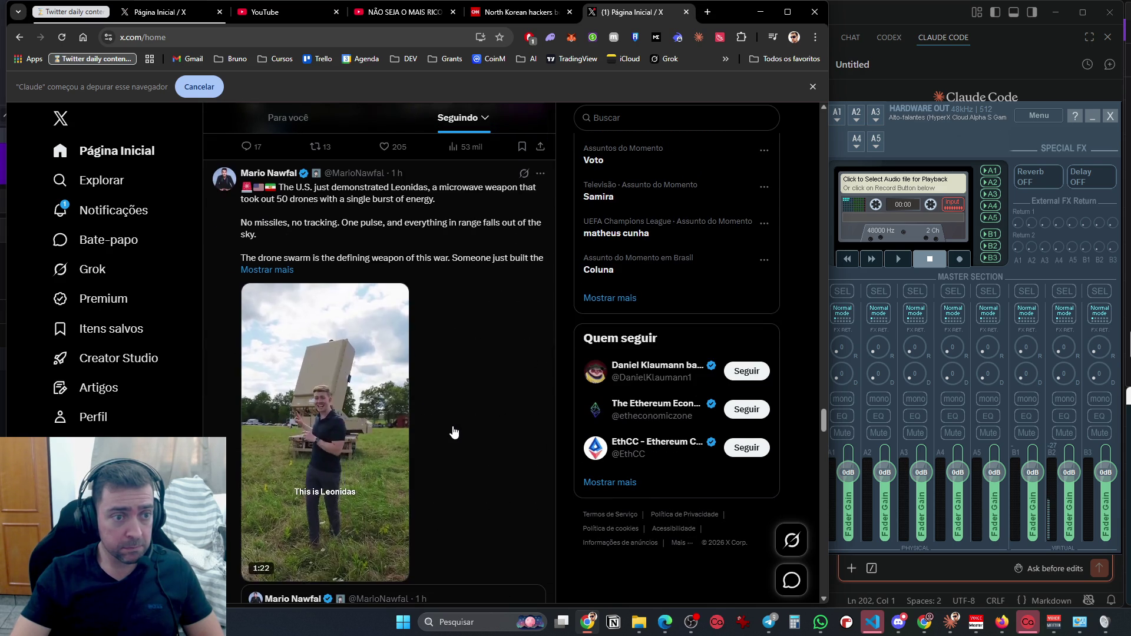
scroll(453, 433, "down", 9)
scroll(453, 433, "down", 3)
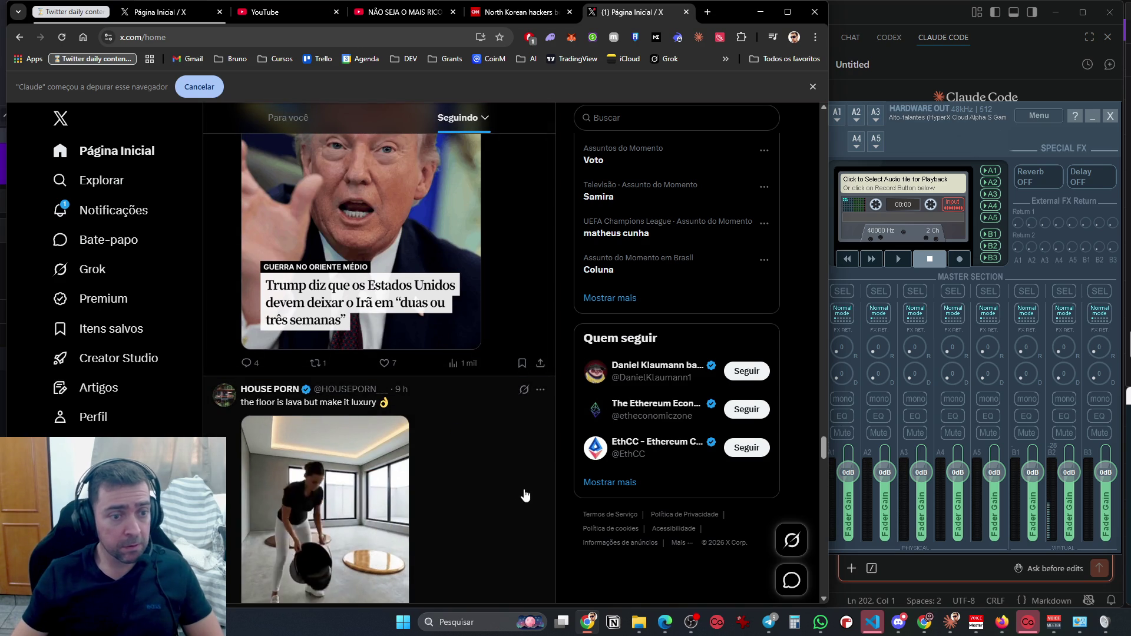
scroll(513, 492, "down", 8)
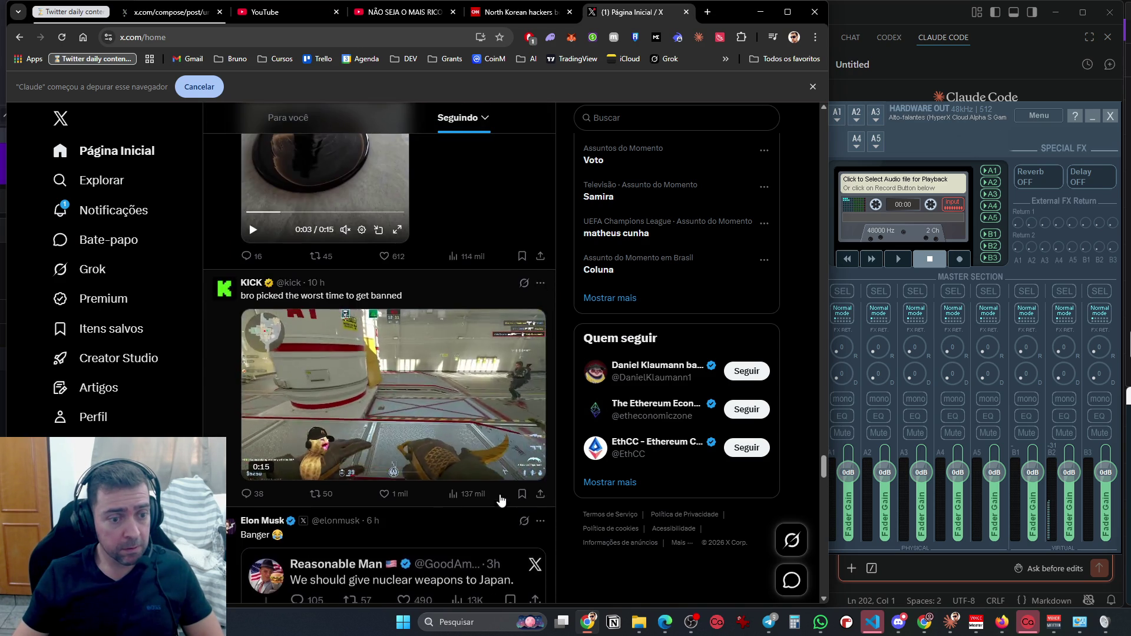
scroll(499, 494, "down", 9)
scroll(501, 501, "down", 5)
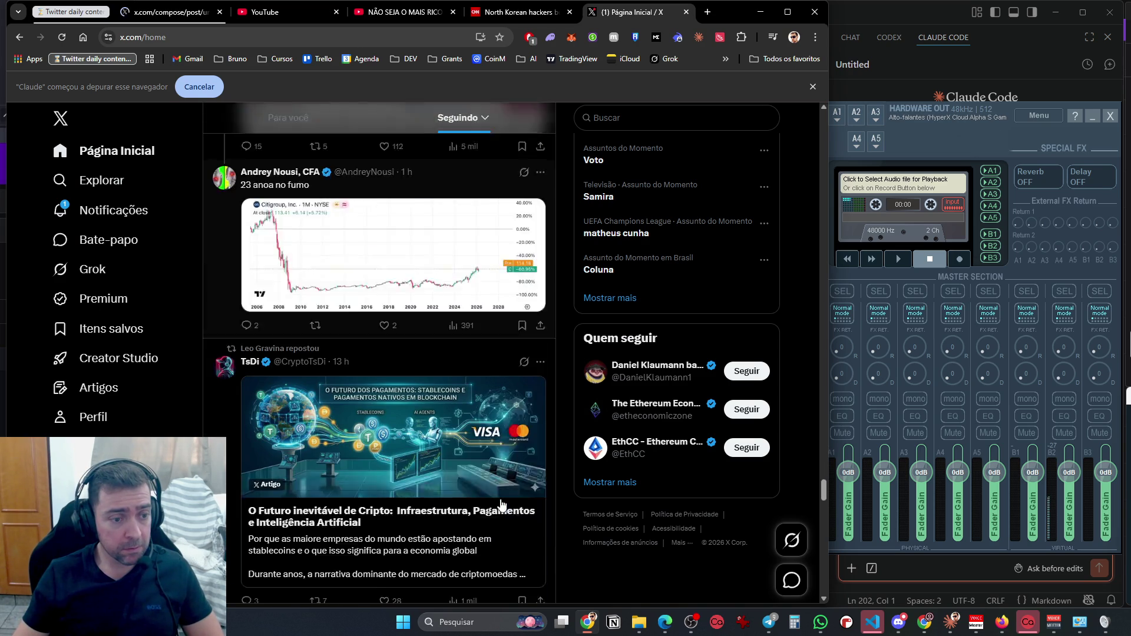
scroll(501, 505, "down", 2)
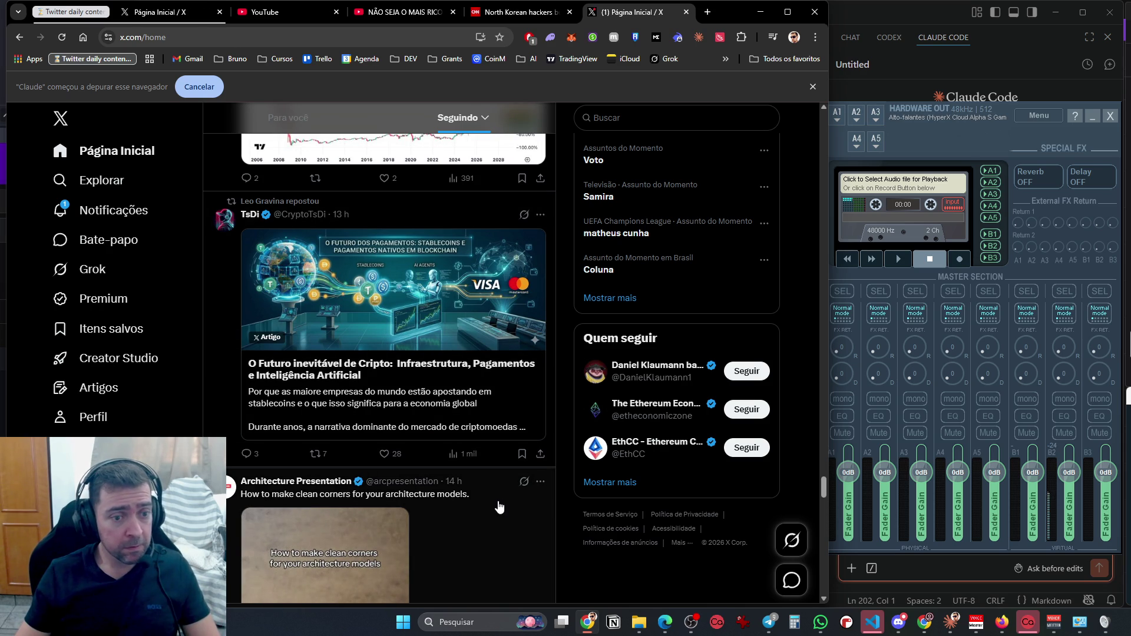
scroll(498, 505, "down", 7)
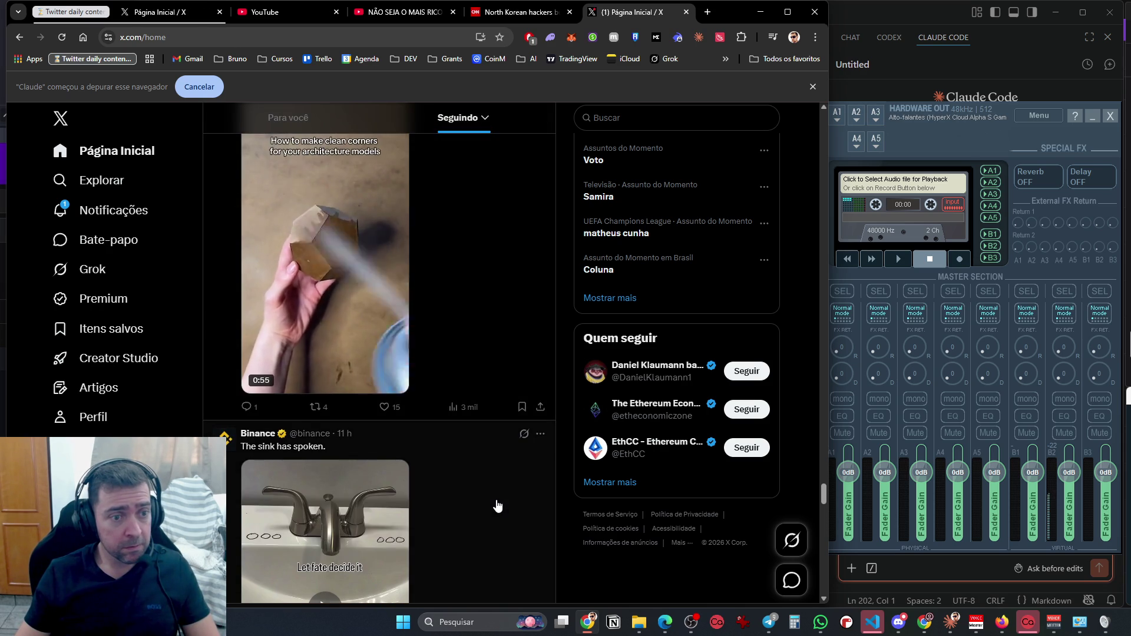
scroll(498, 505, "down", 6)
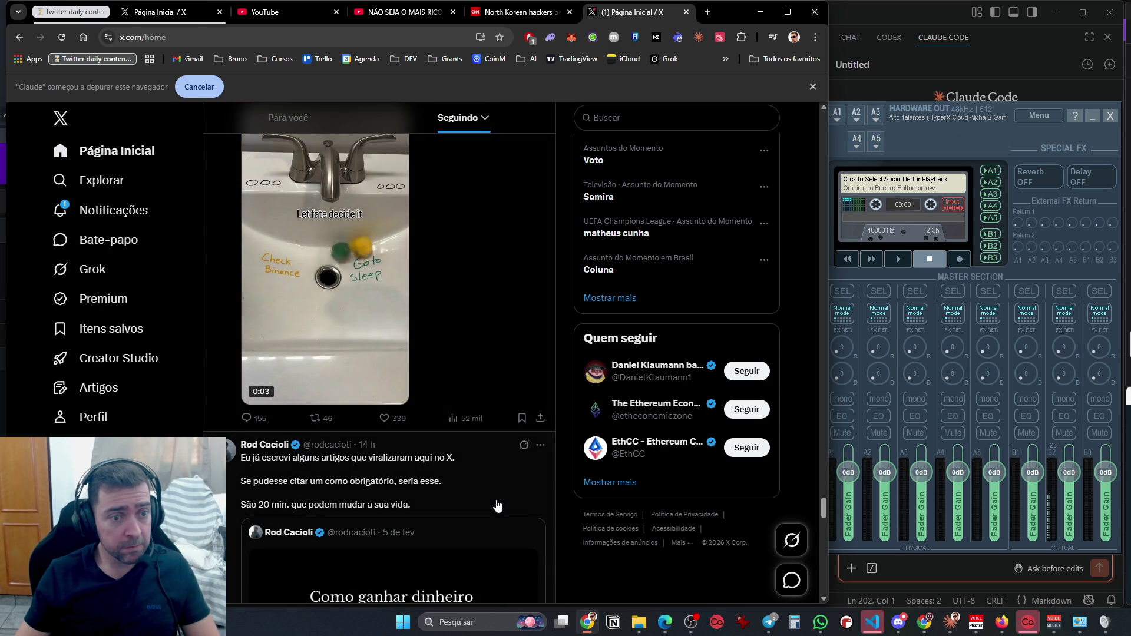
scroll(498, 505, "down", 6)
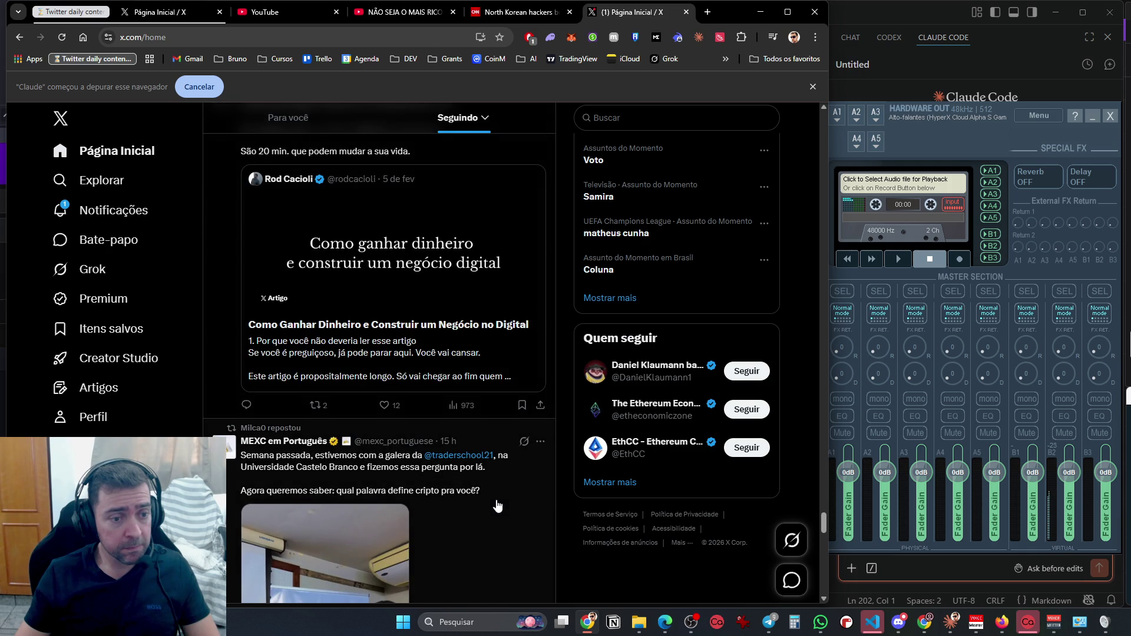
scroll(497, 504, "up", 2)
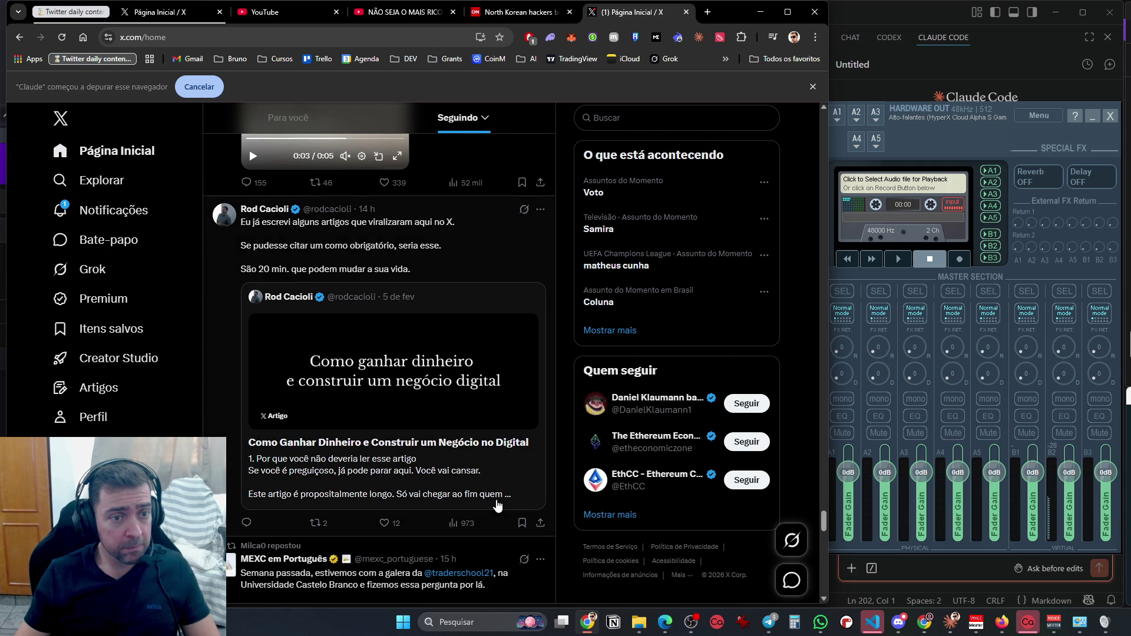
scroll(497, 505, "down", 15)
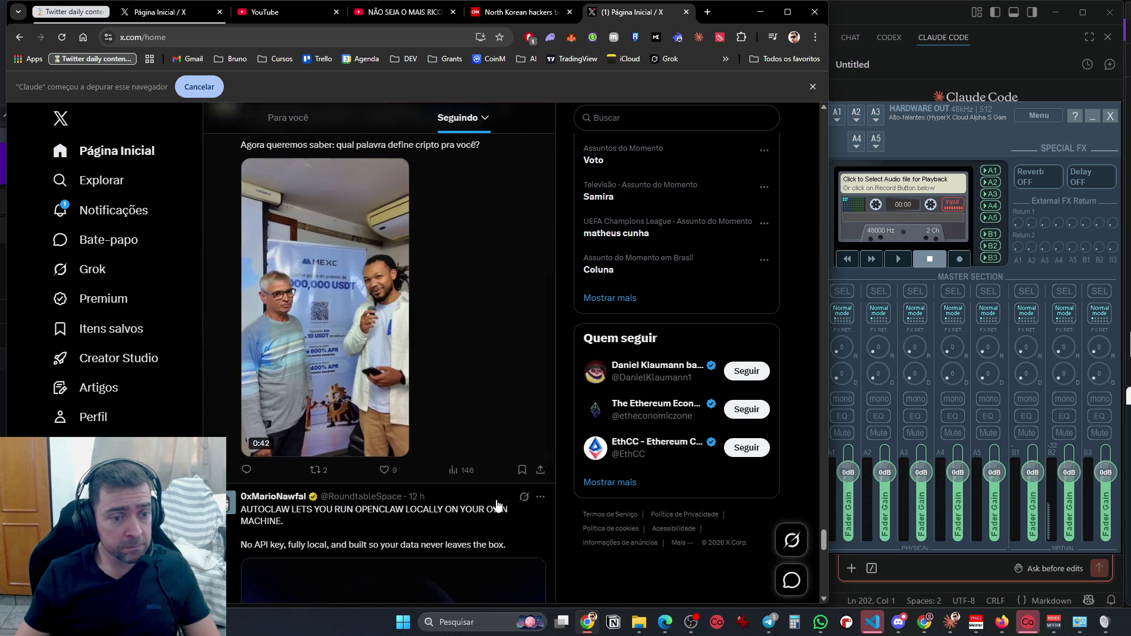
scroll(497, 505, "down", 8)
scroll(498, 505, "up", 8)
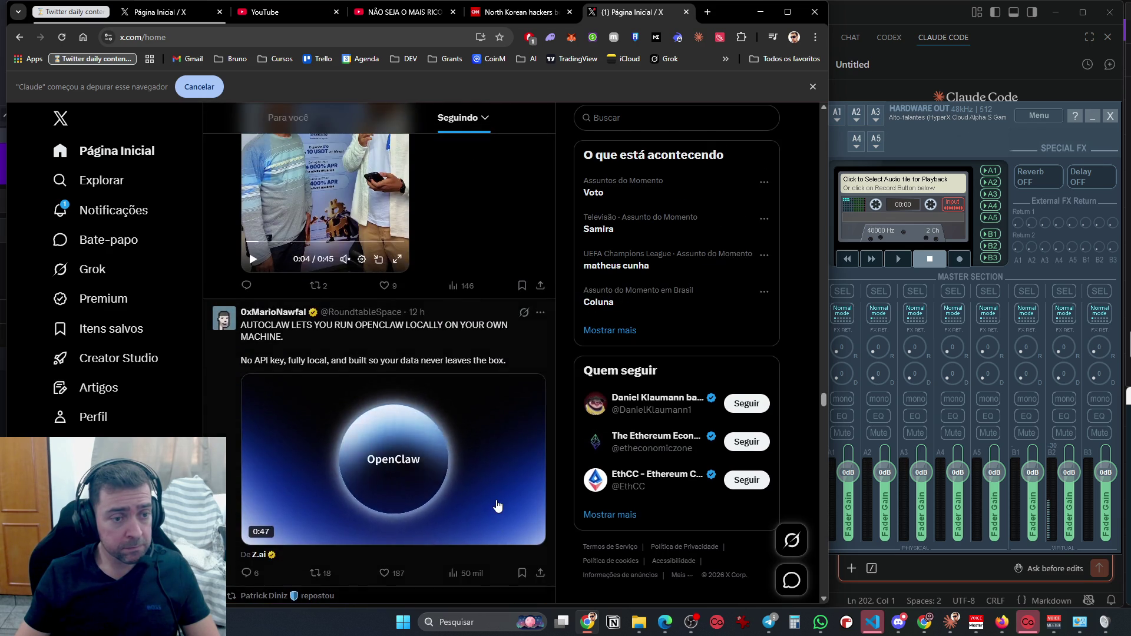
scroll(498, 505, "down", 4)
scroll(498, 505, "down", 6)
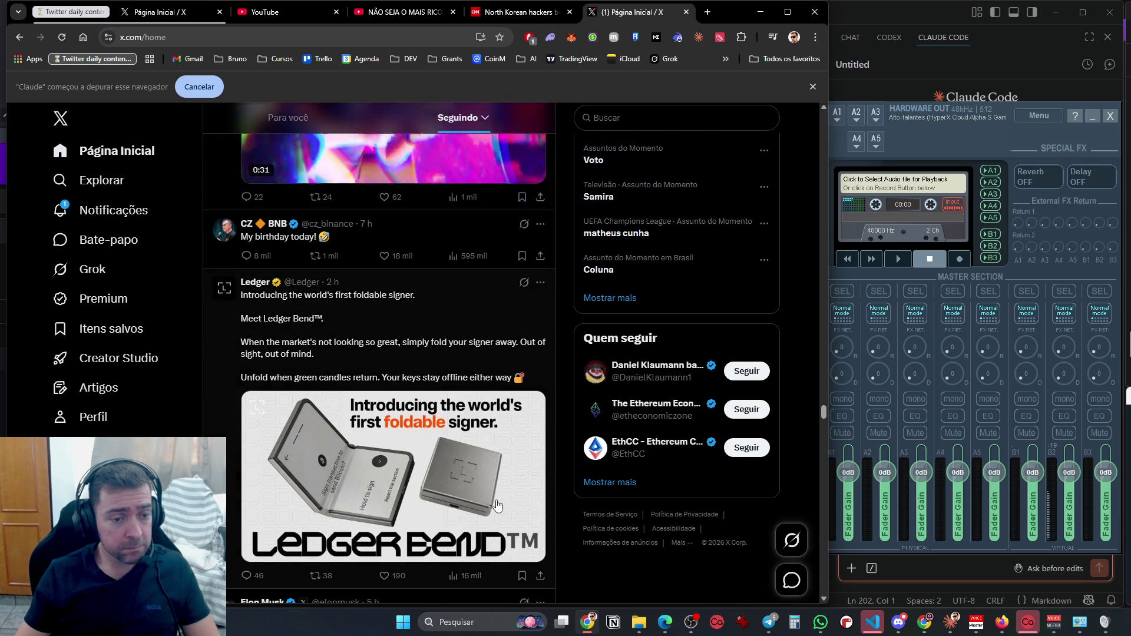
scroll(498, 505, "down", 12)
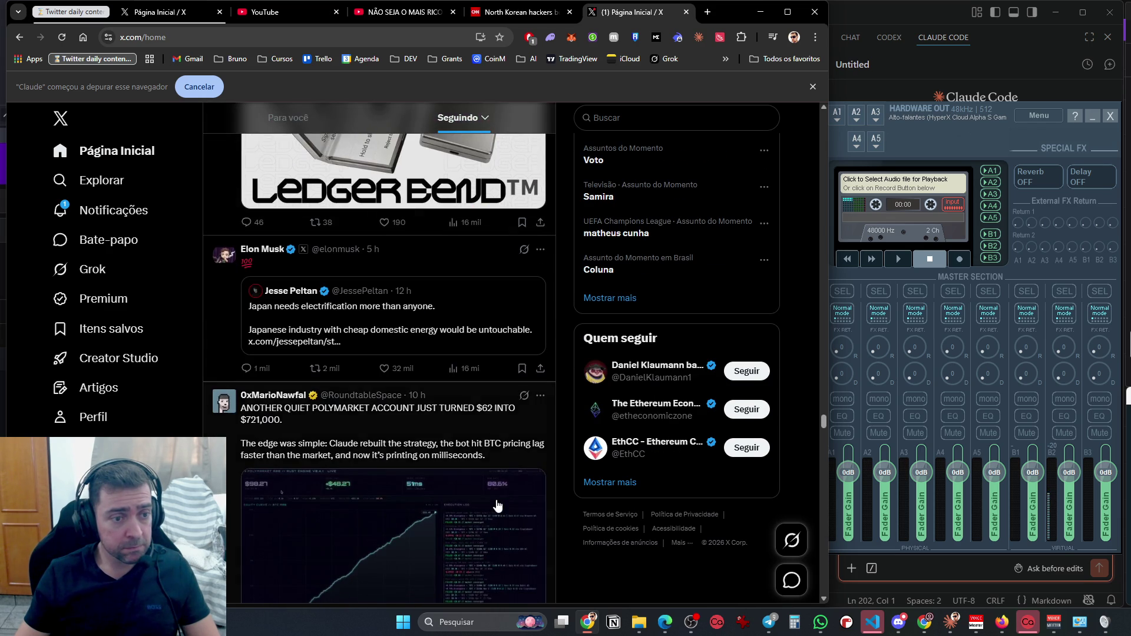
scroll(498, 505, "up", 3)
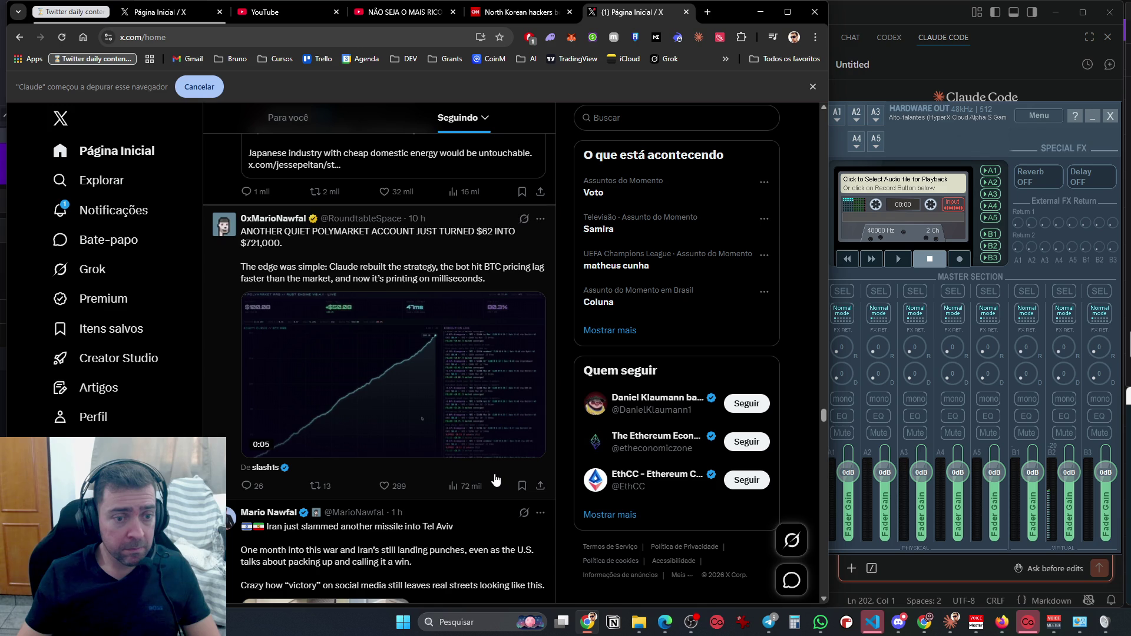
scroll(496, 480, "down", 8)
scroll(496, 480, "up", 2)
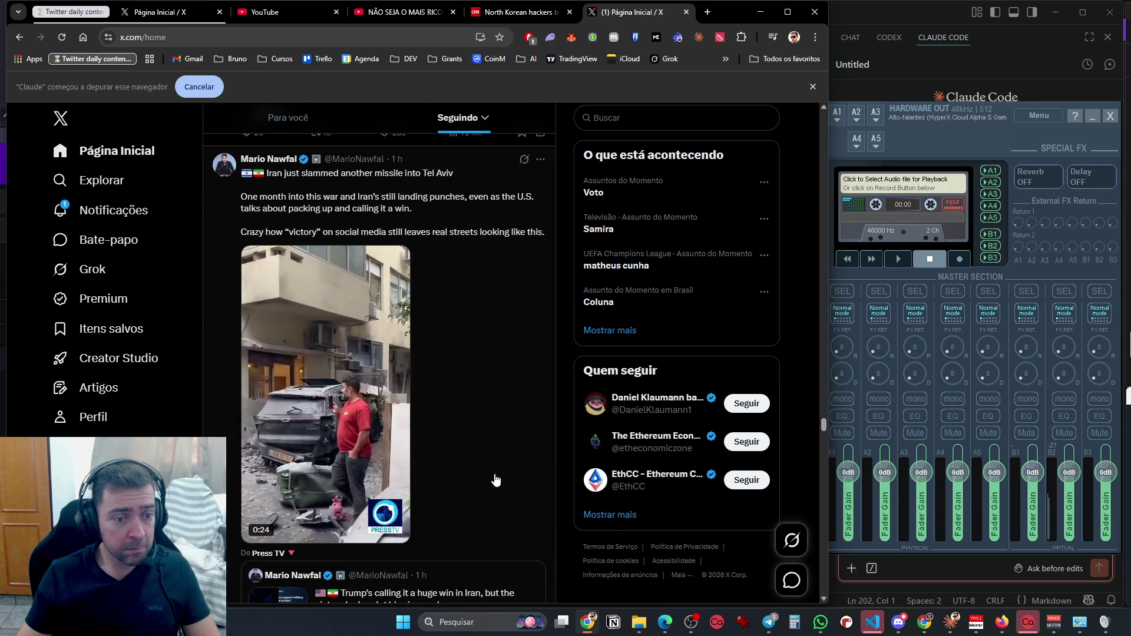
scroll(496, 480, "down", 5)
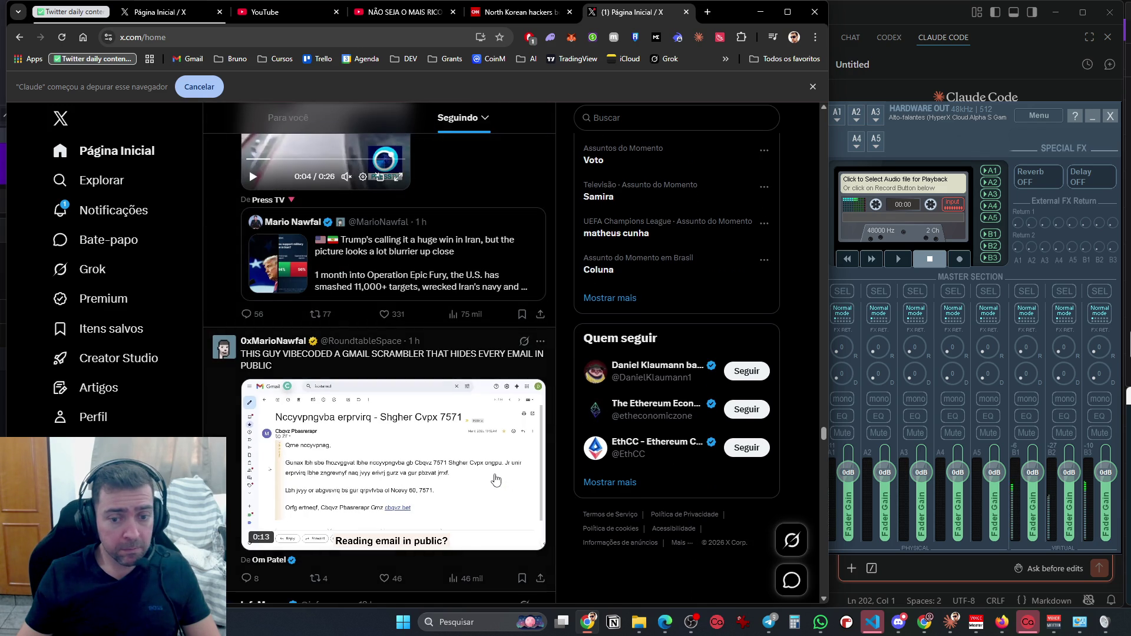
Step: Read Claude's summary of the three scheduled tweets, then close it and open your X profile
left_click(950, 625)
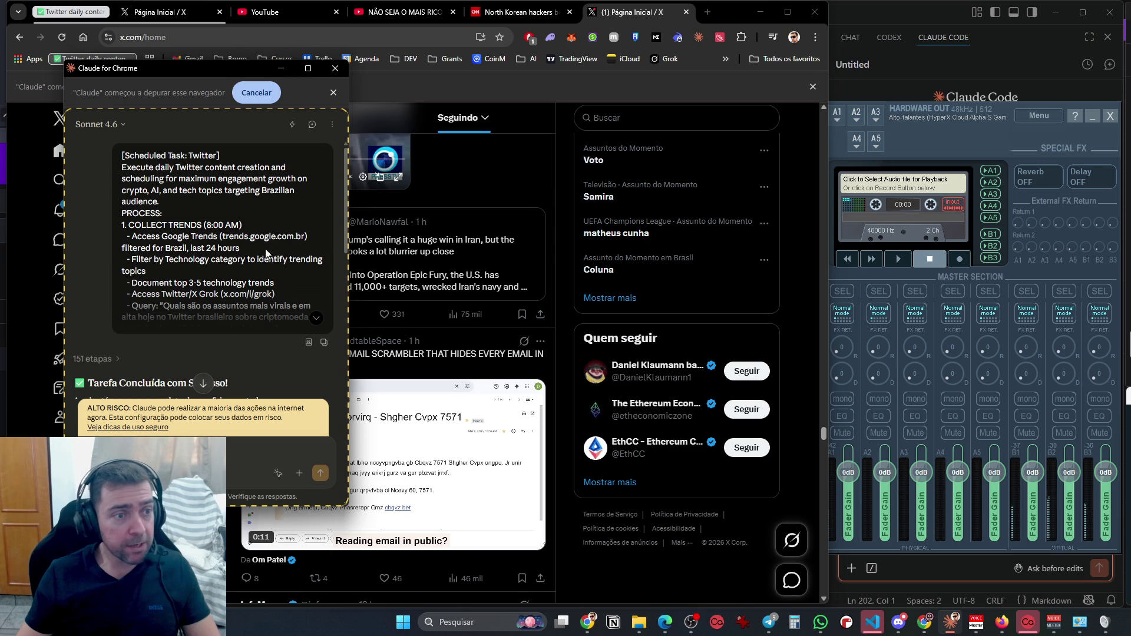
left_click(202, 384)
scroll(189, 312, "down", 6)
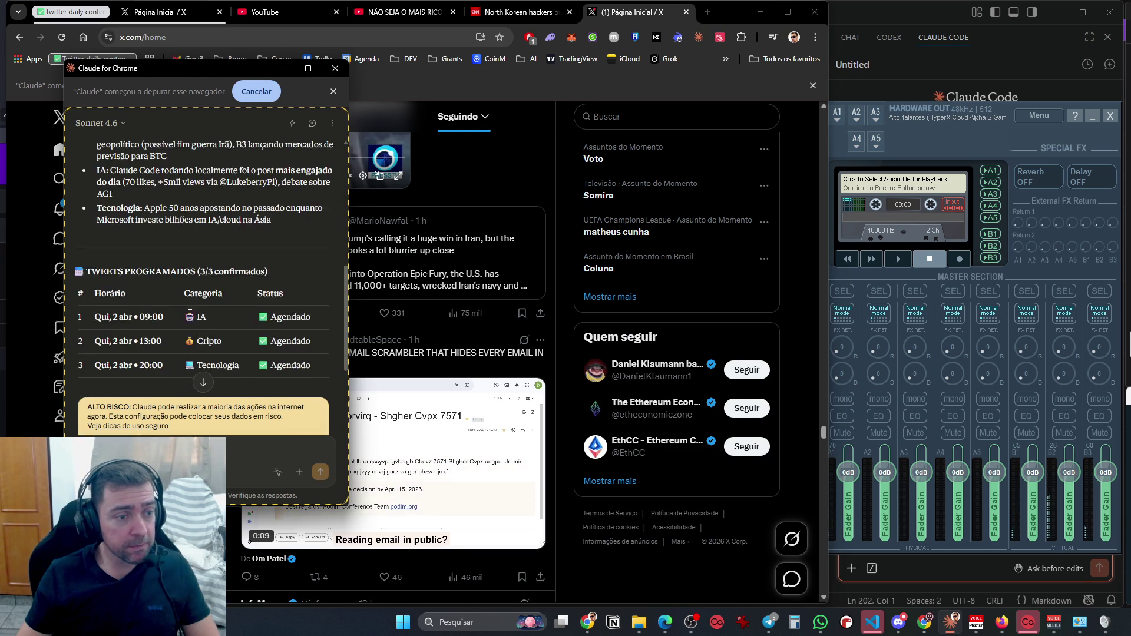
scroll(189, 324, "down", 2)
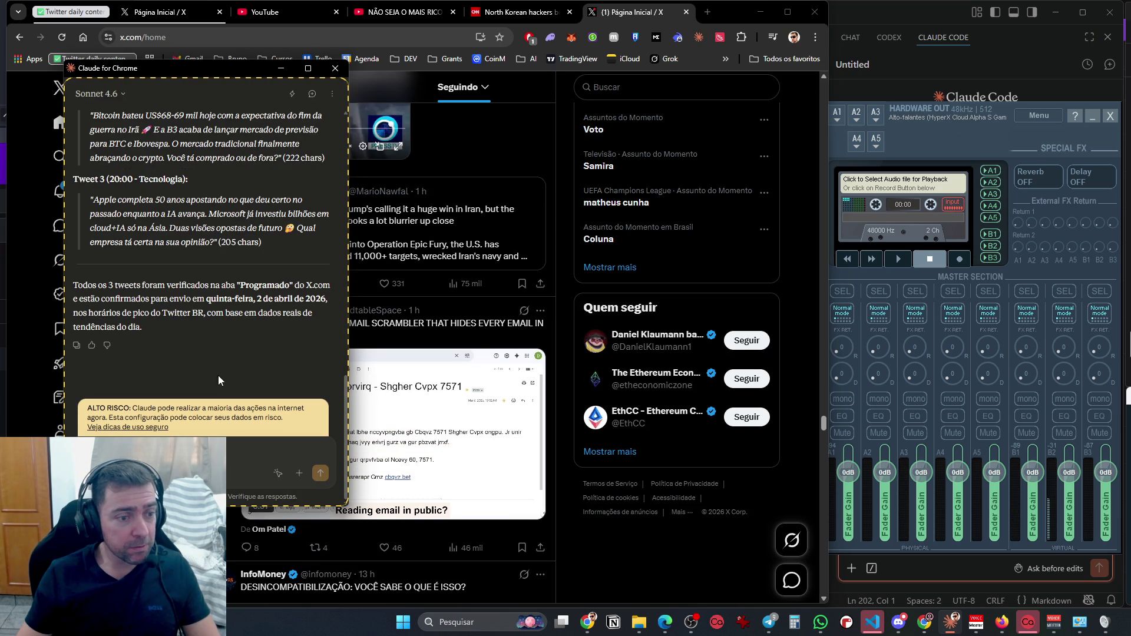
left_click(336, 69)
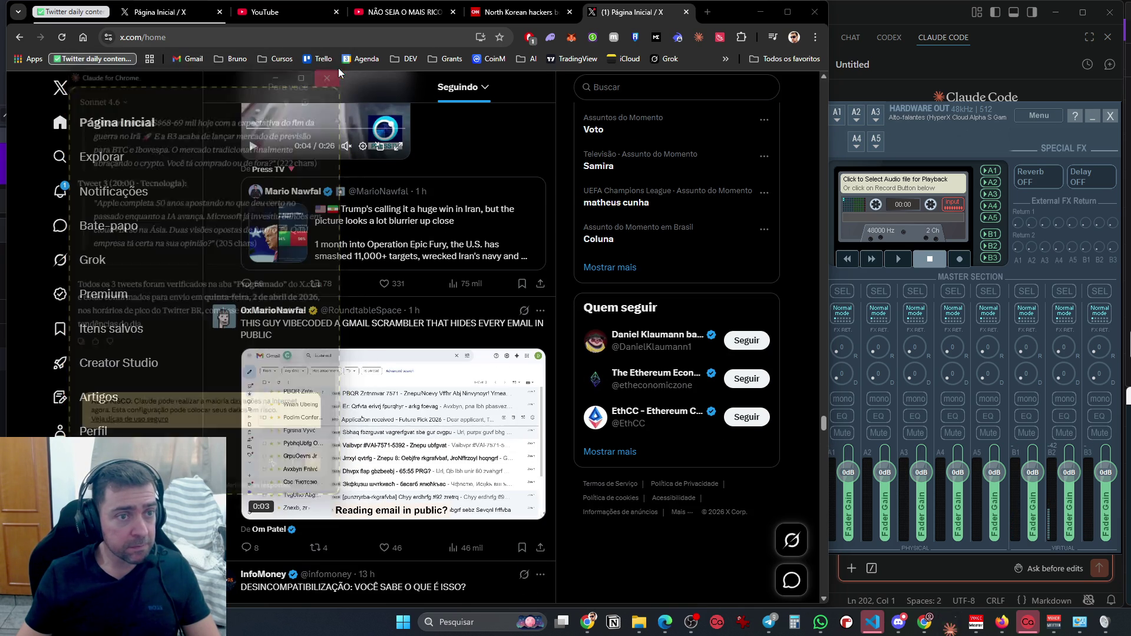
left_click(139, 432)
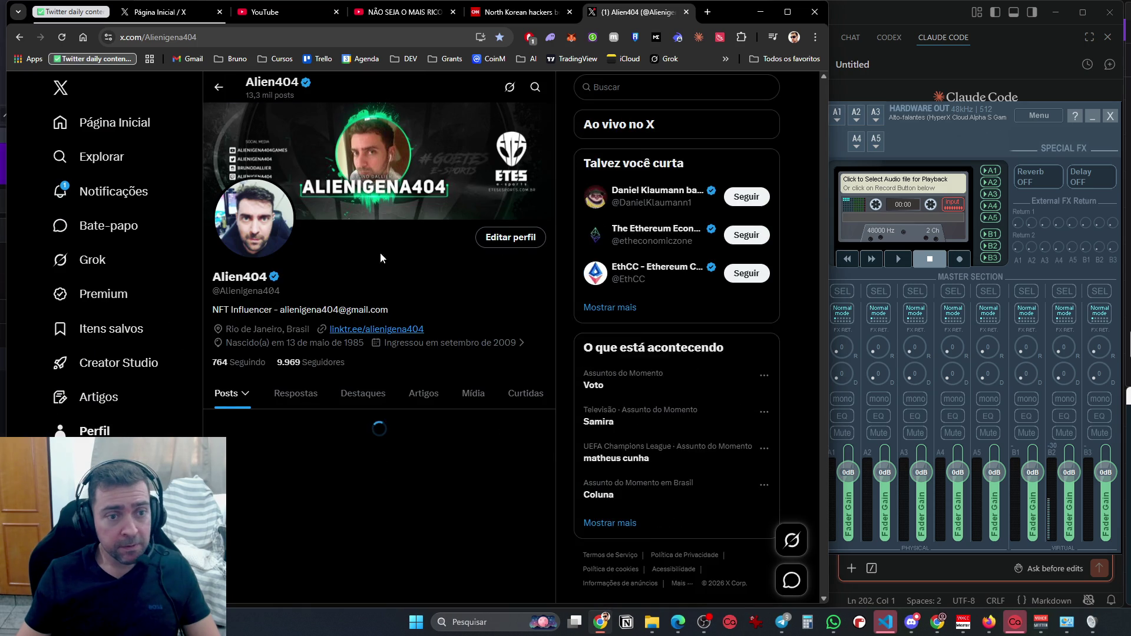
Step: Browse your profile posts and open the 'A Anthropic vazou TUDO.' post with the brain image
scroll(411, 311, "down", 4)
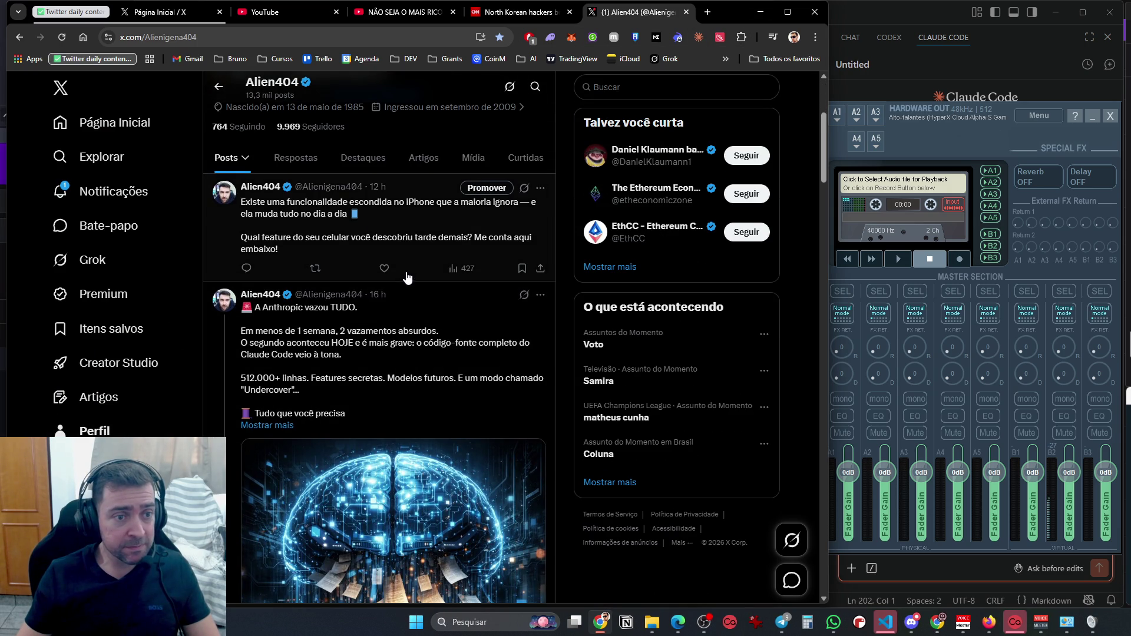
scroll(436, 277, "down", 9)
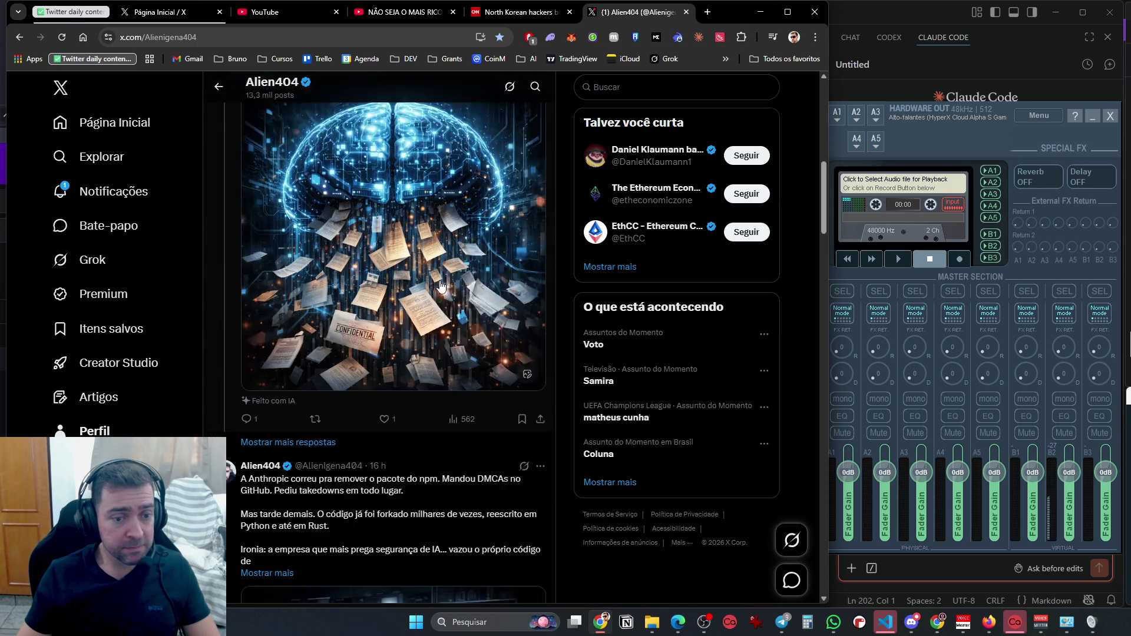
scroll(441, 288, "down", 7)
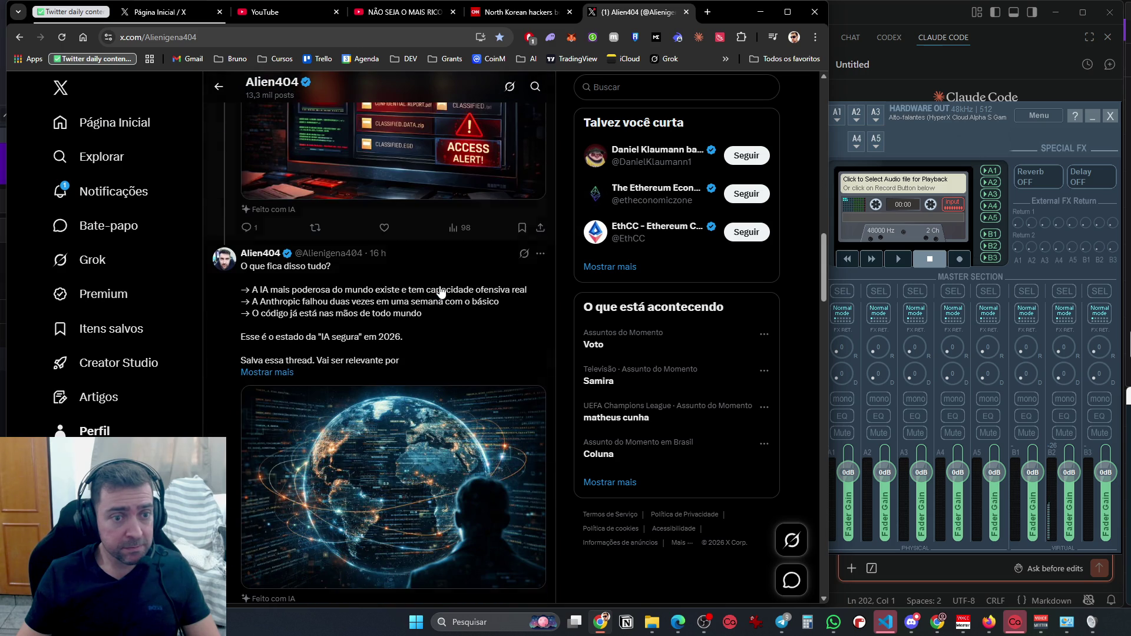
scroll(441, 290, "down", 7)
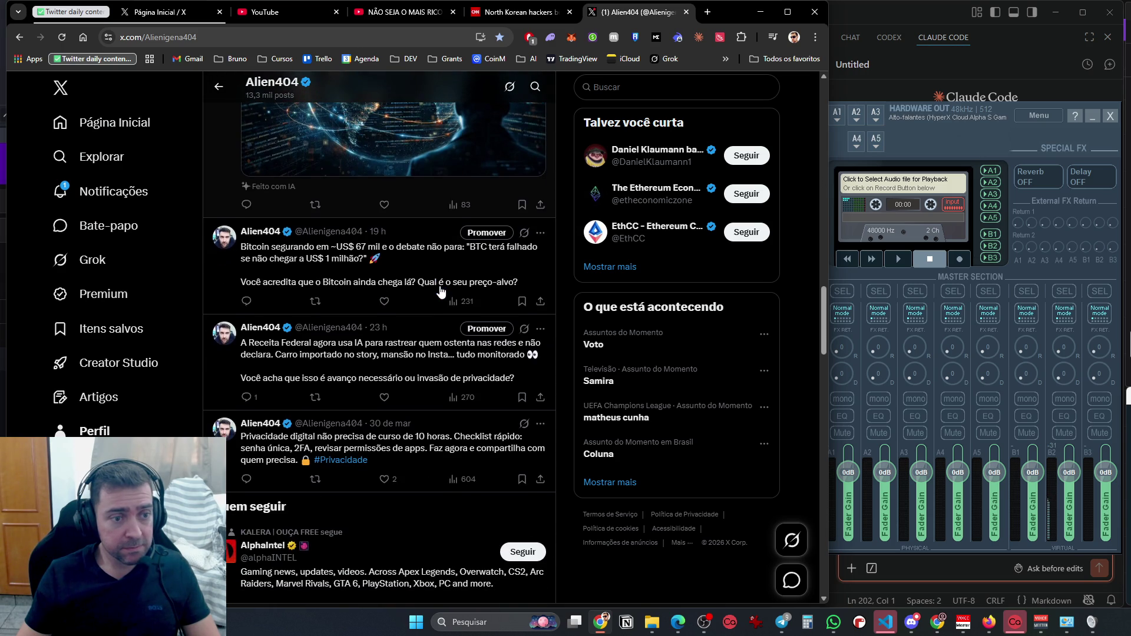
scroll(426, 273, "down", 6)
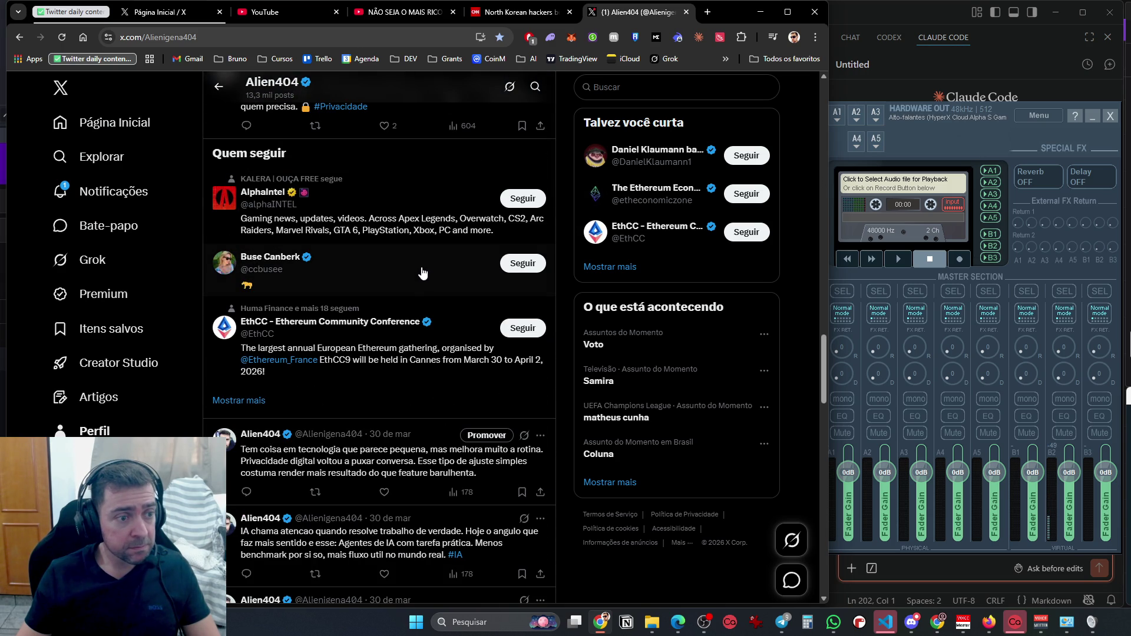
scroll(421, 273, "down", 10)
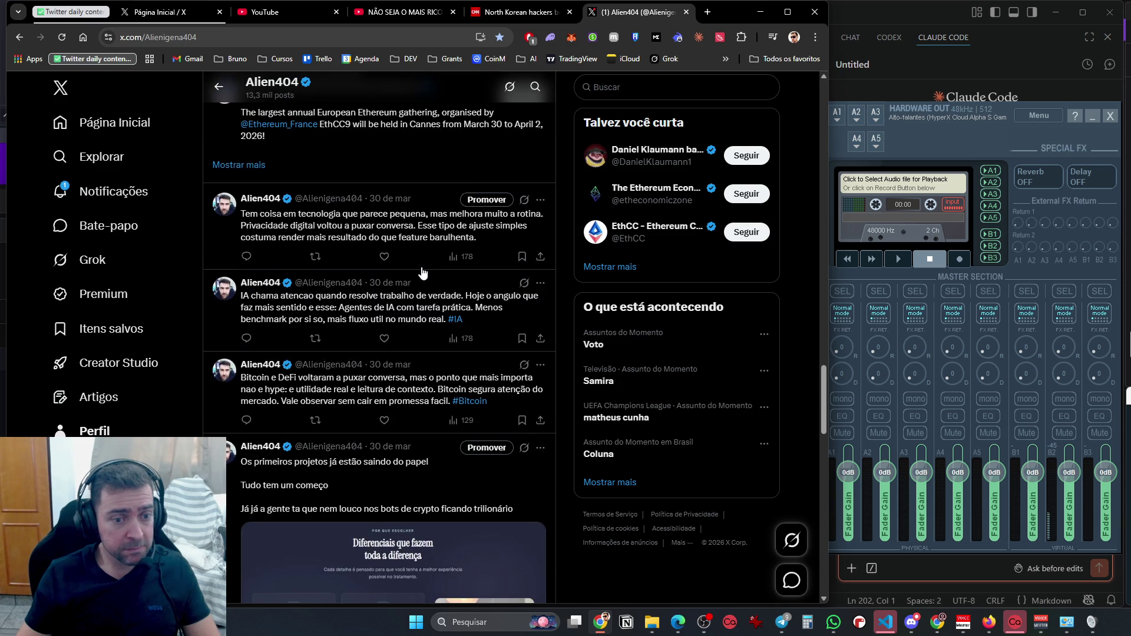
scroll(422, 272, "up", 10)
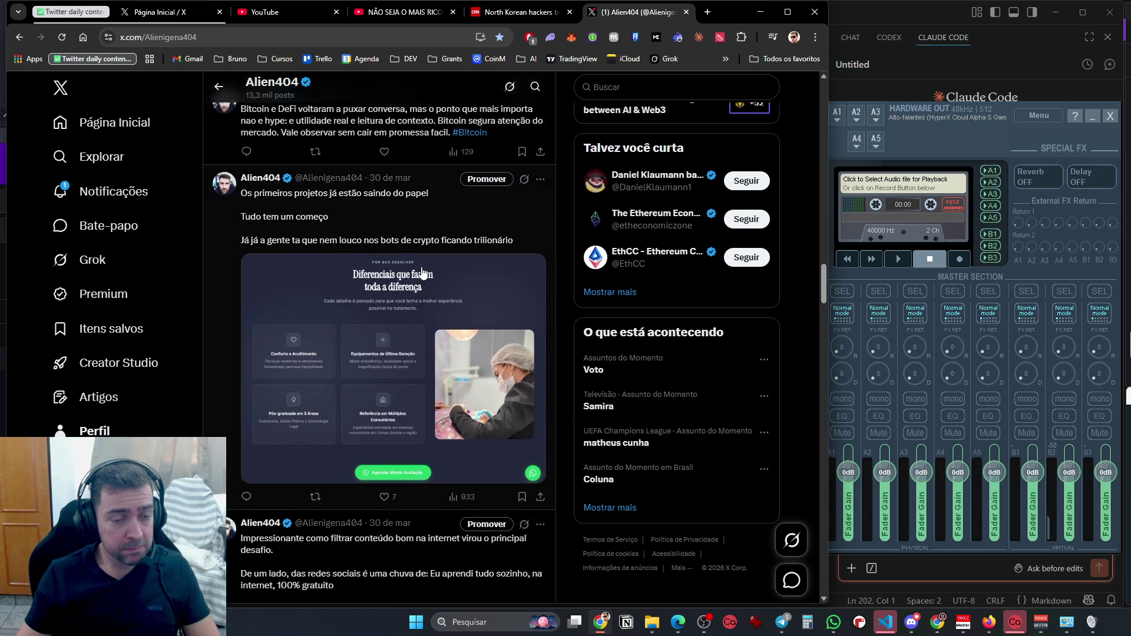
scroll(421, 272, "up", 10)
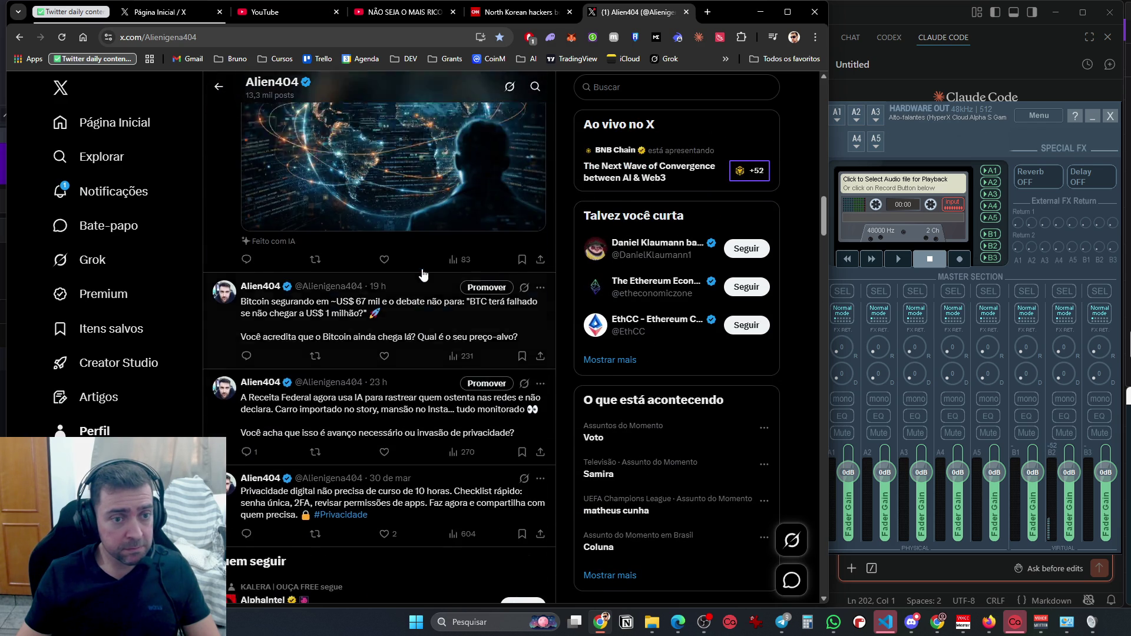
scroll(436, 300, "down", 4)
scroll(439, 304, "up", 5)
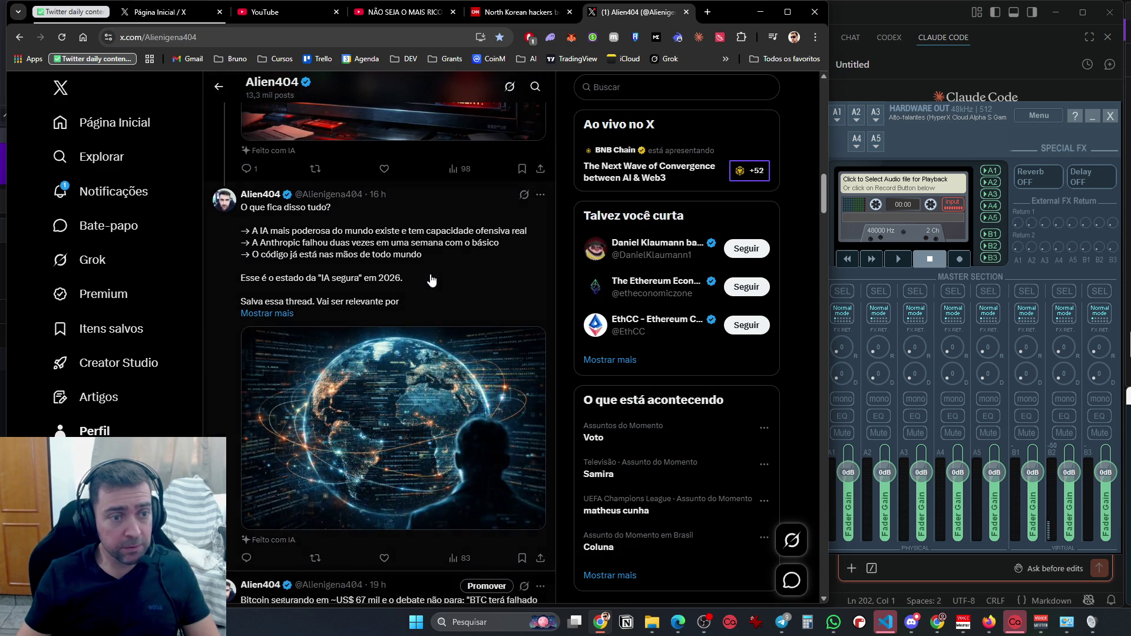
scroll(431, 280, "down", 6)
scroll(431, 280, "up", 20)
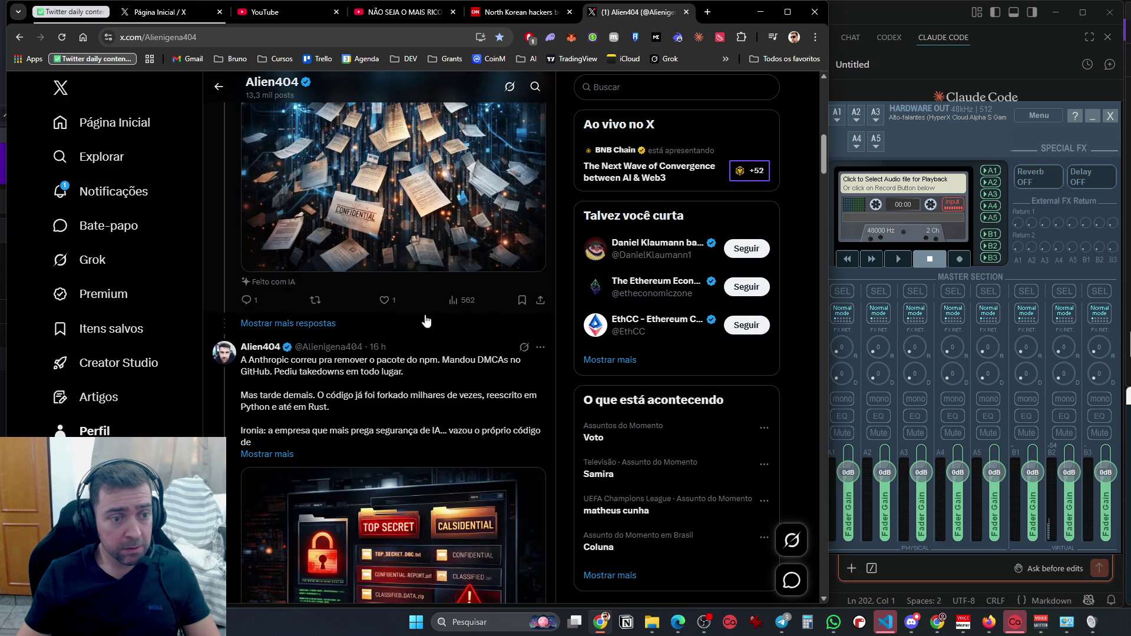
scroll(415, 401, "up", 3)
left_click(417, 189)
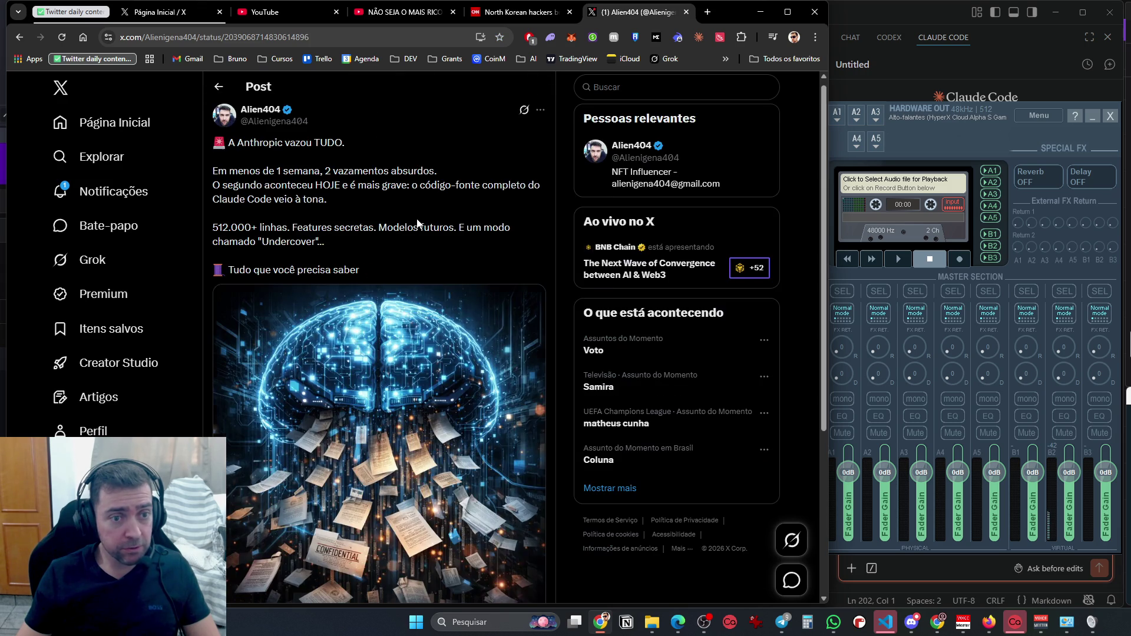
Step: Check the leak post's statistics (562 impressions, 28 engagements), skim the thread, and return to the profile
scroll(439, 434, "down", 4)
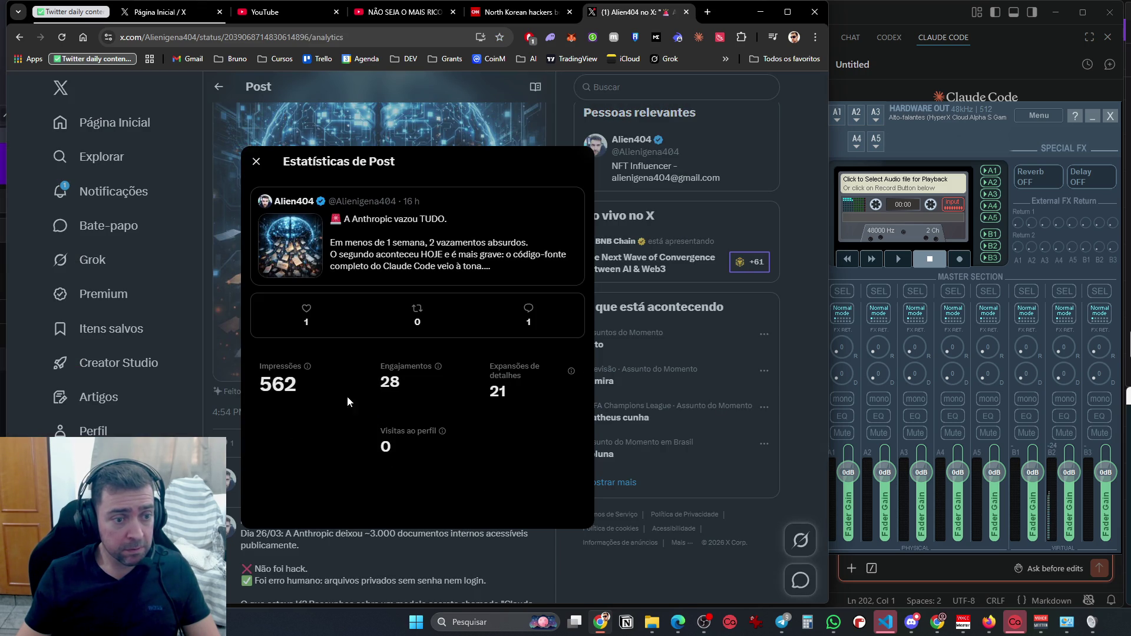
left_click(482, 135)
scroll(424, 344, "down", 10)
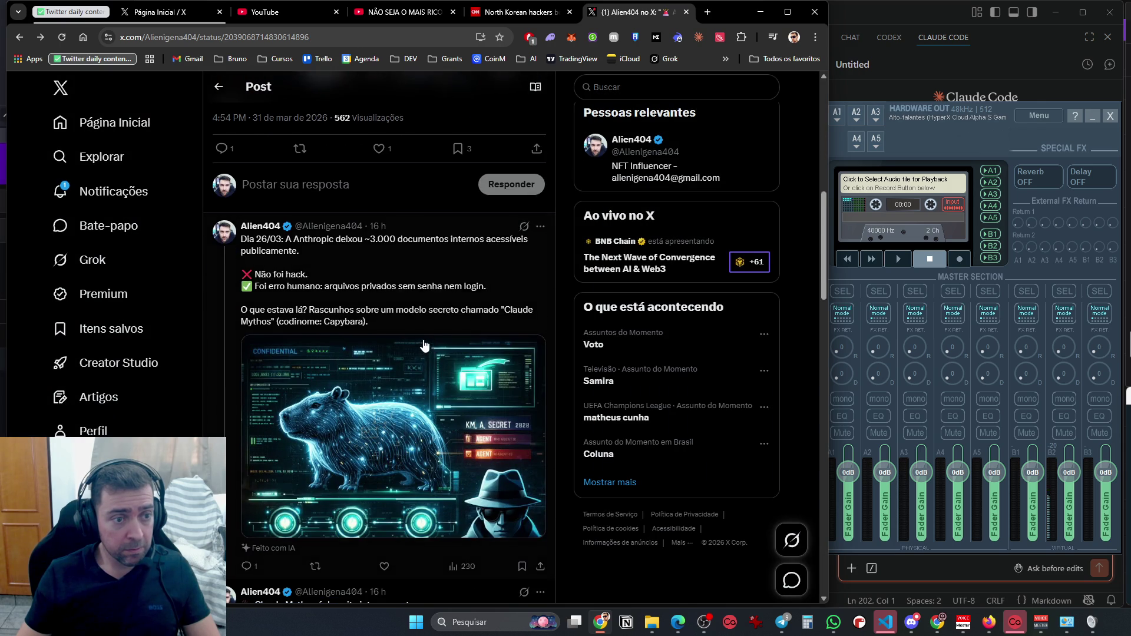
scroll(424, 344, "down", 8)
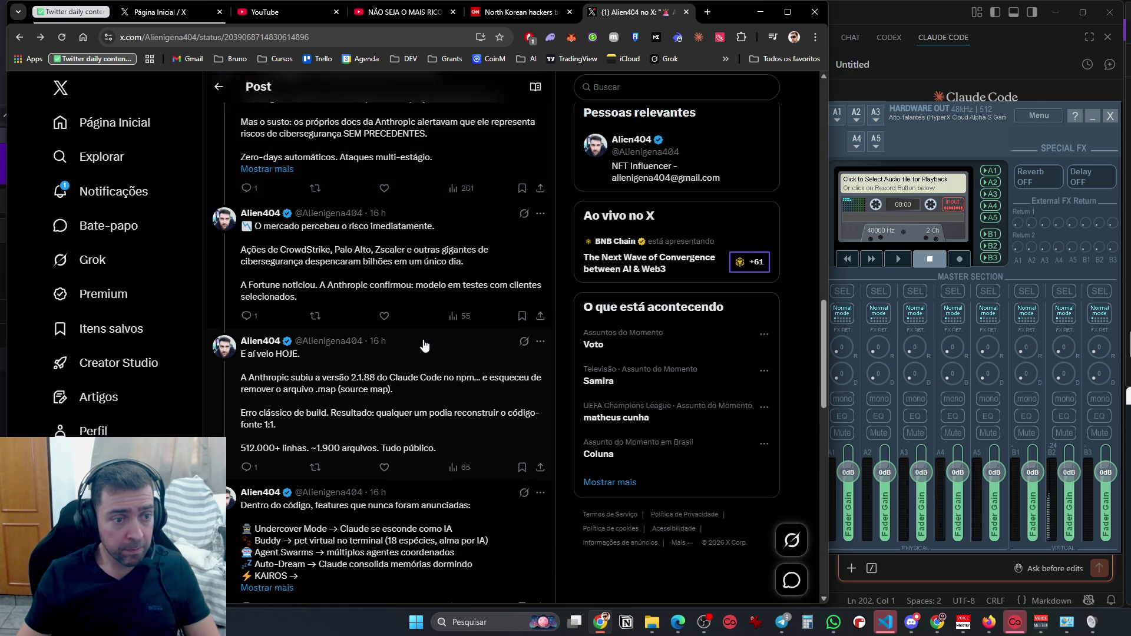
scroll(424, 345, "down", 10)
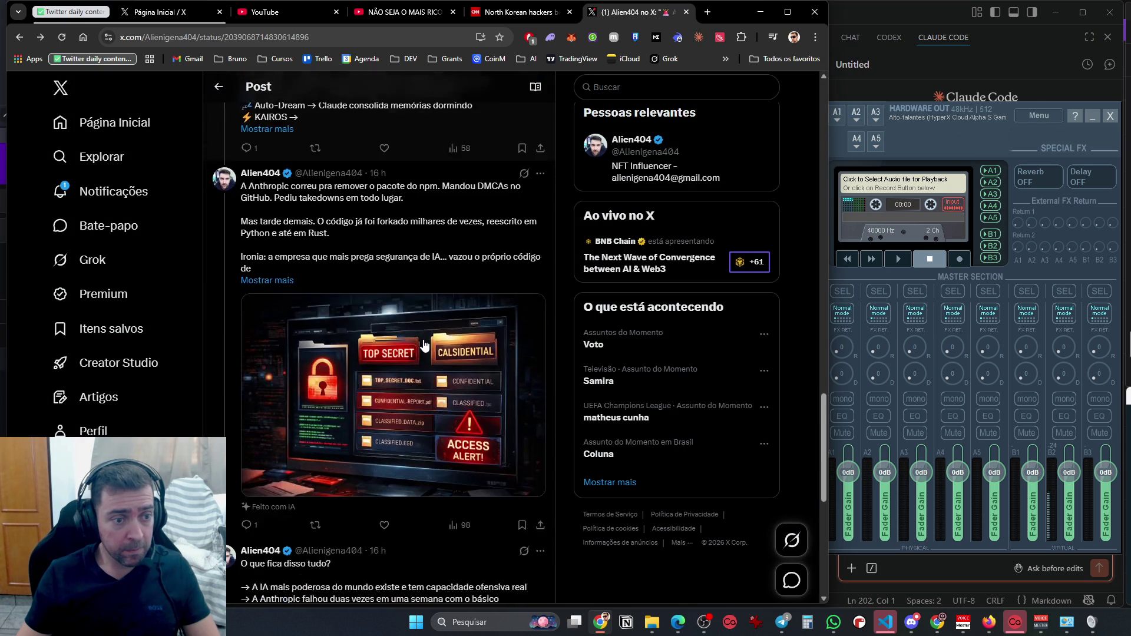
scroll(427, 342, "up", 10)
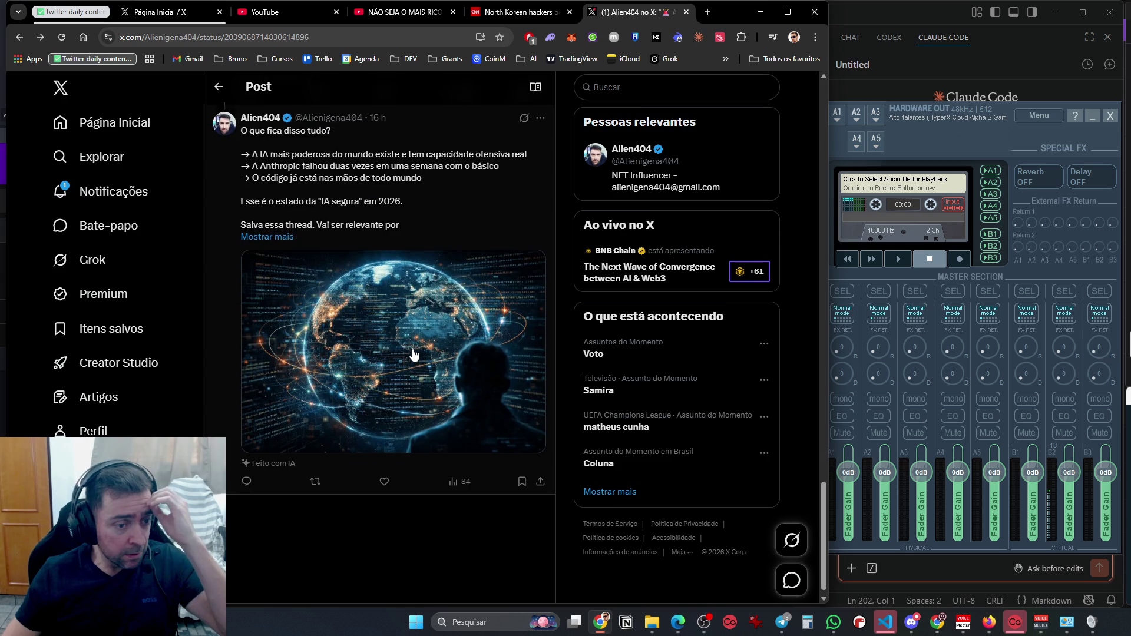
scroll(425, 344, "up", 10)
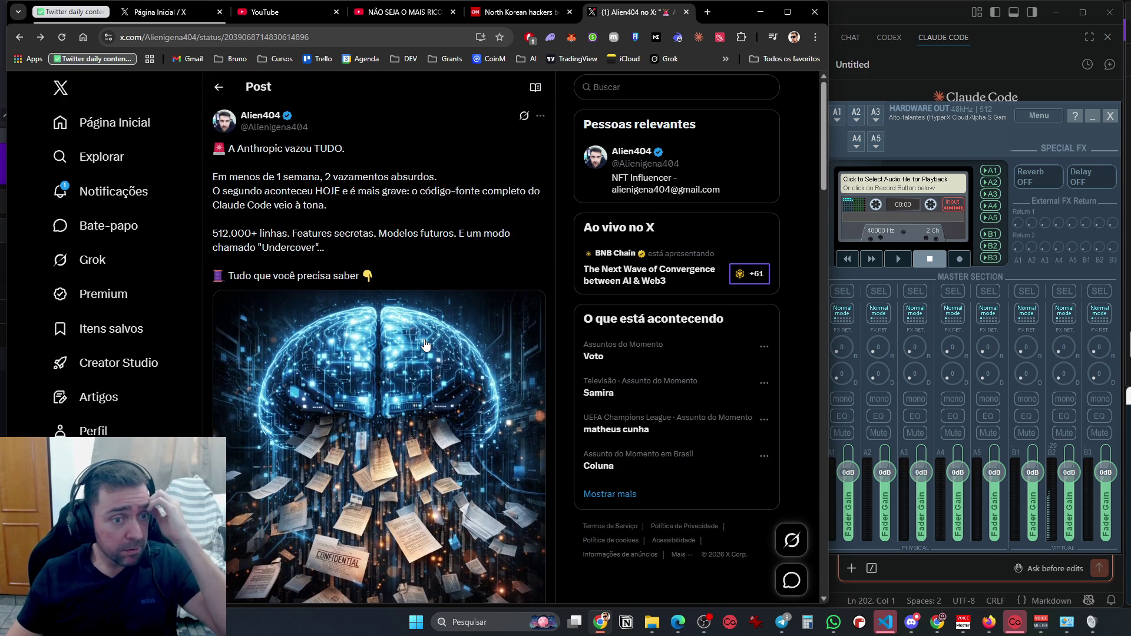
left_click(217, 88)
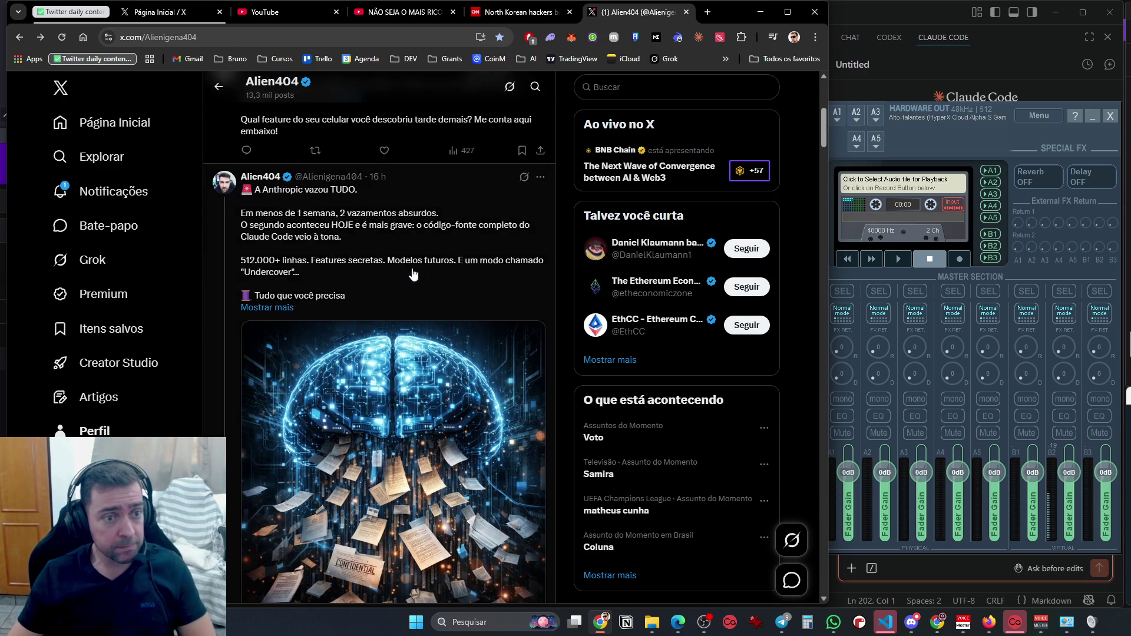
Step: From the top of the profile, start a new post and open its drafts list
scroll(411, 271, "up", 5)
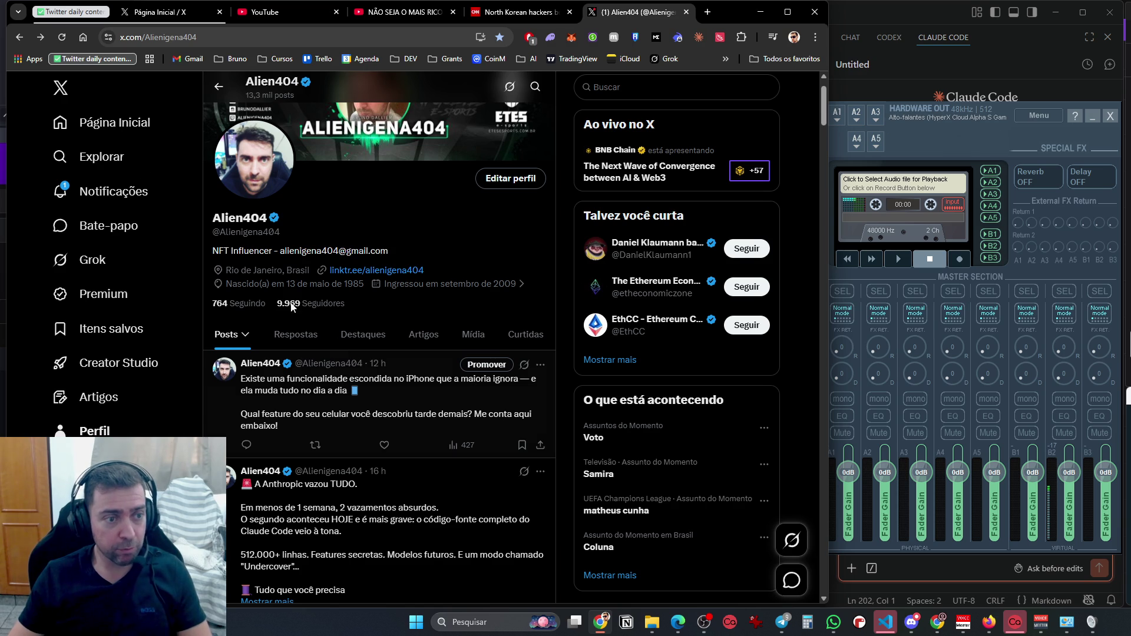
key("n")
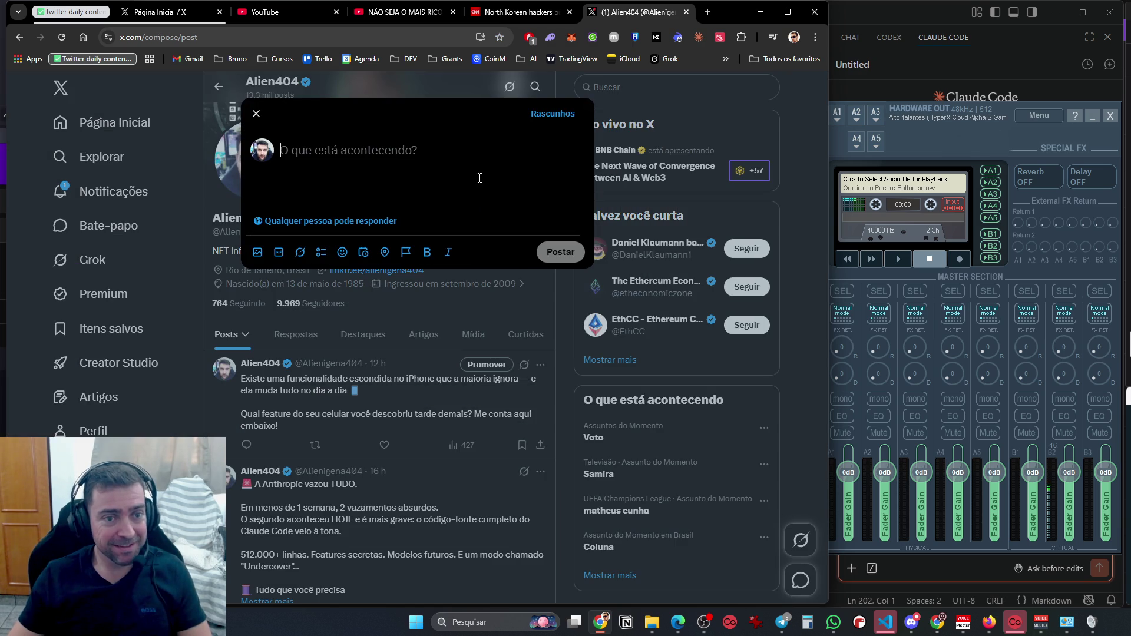
left_click(562, 115)
Step: Review the scheduled posts in Rascunhos, then switch to the 'Posts não enviados' tab
left_click(495, 147)
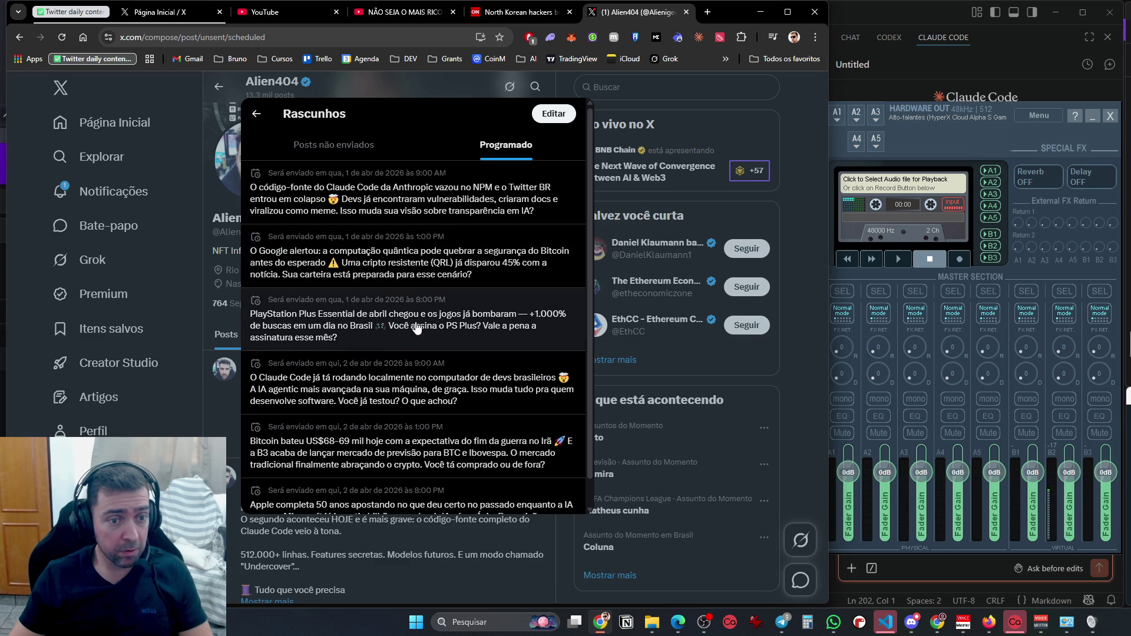
scroll(434, 360, "down", 1)
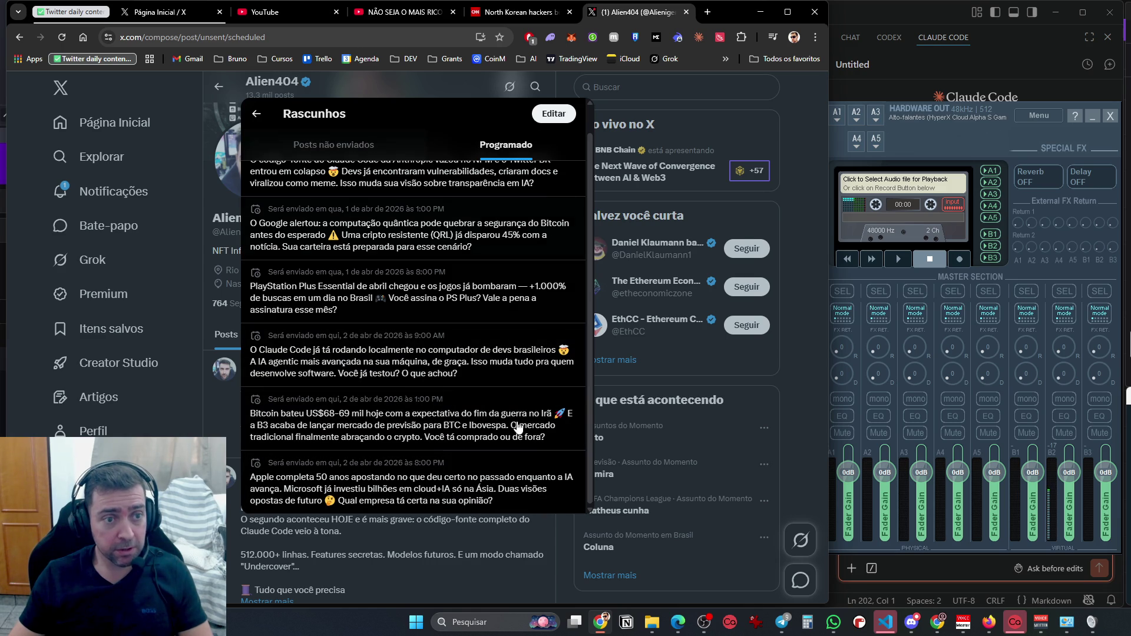
scroll(527, 321, "up", 1)
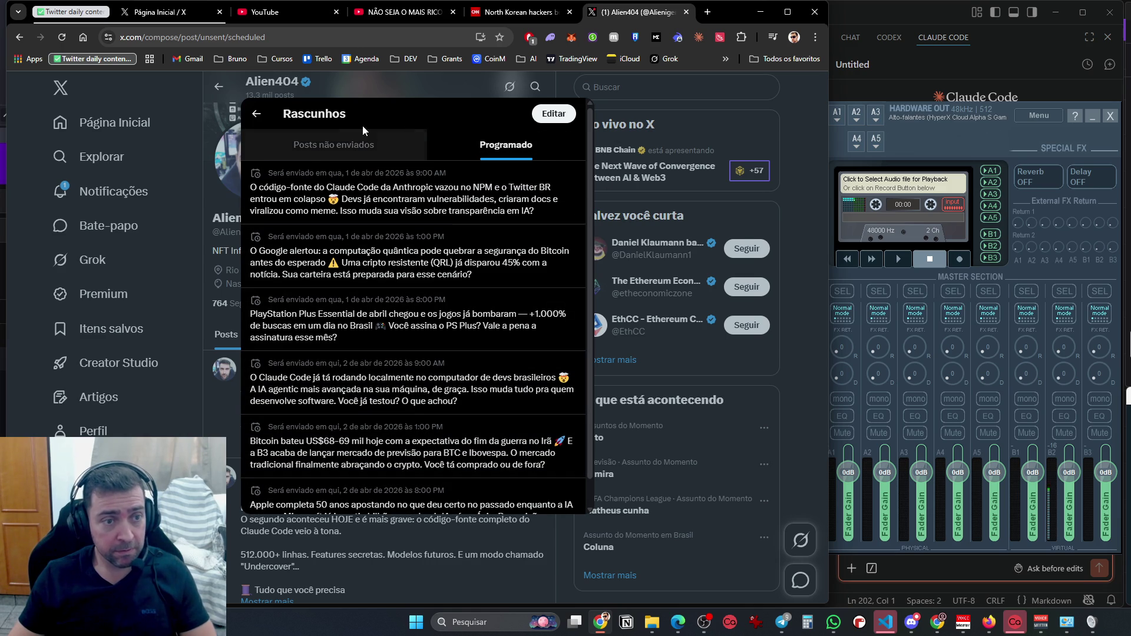
left_click(248, 117)
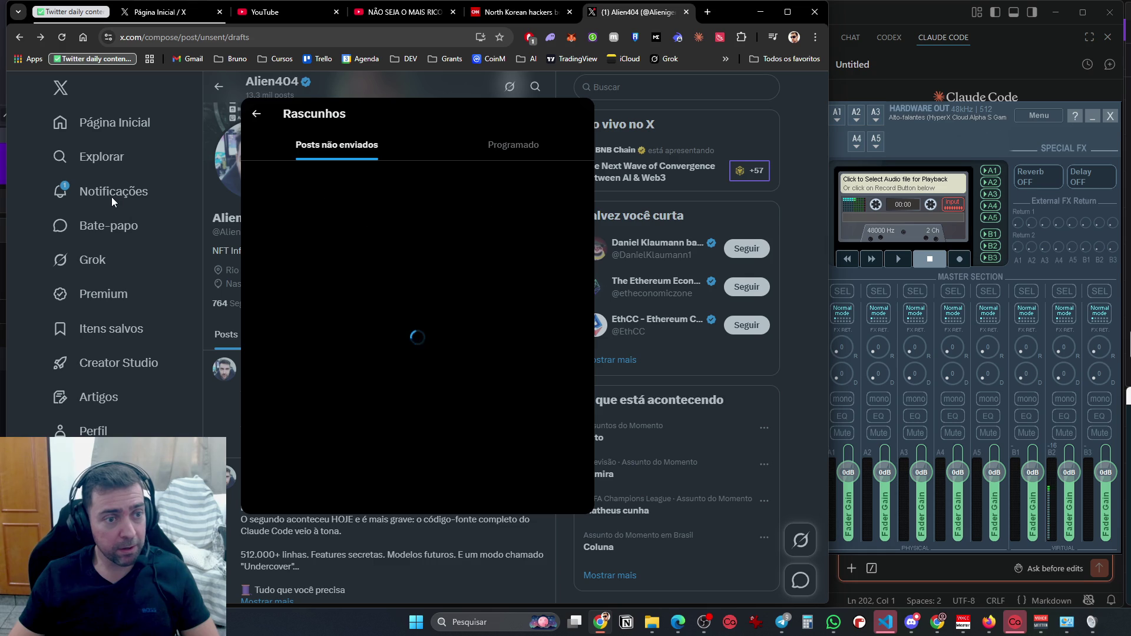
Step: Visit Notificações, then return to and reload the Página Inicial feed
left_click(142, 190)
left_click(130, 189)
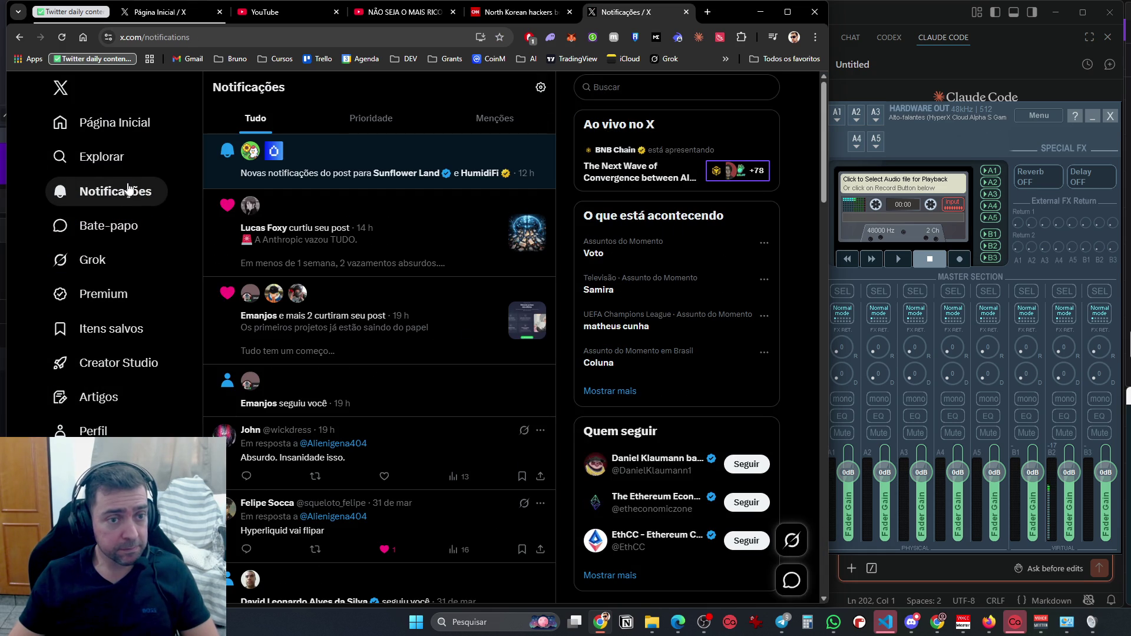
left_click(122, 129)
left_click(122, 130)
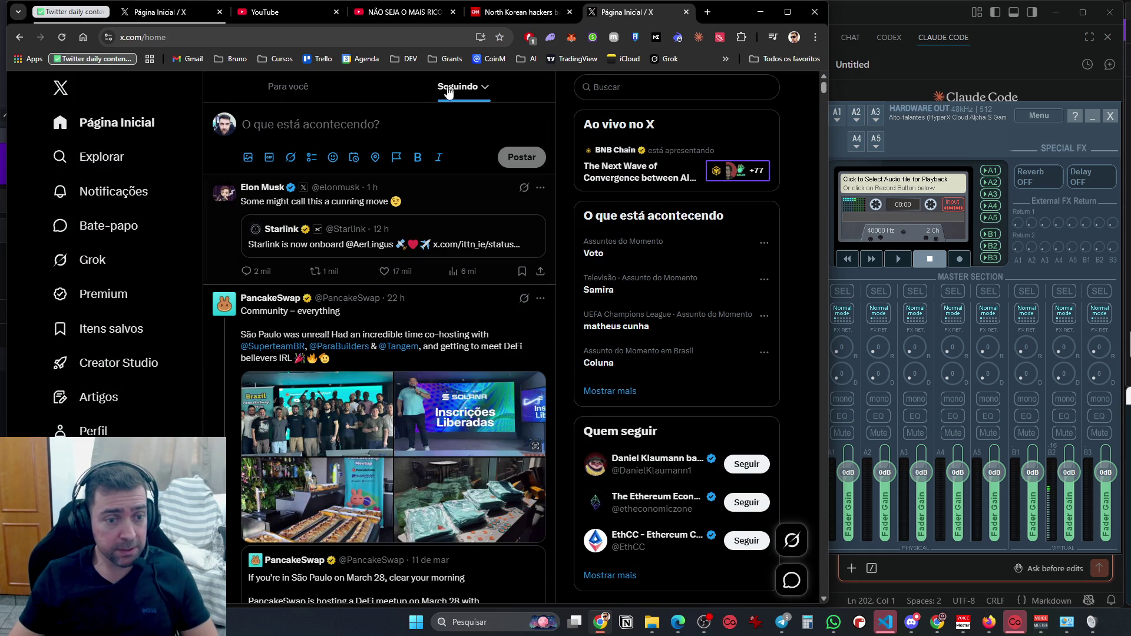
Step: Close the North Korean hackers article and YouTube home tabs, keeping the investing video open
left_click(561, 17)
left_click(569, 12)
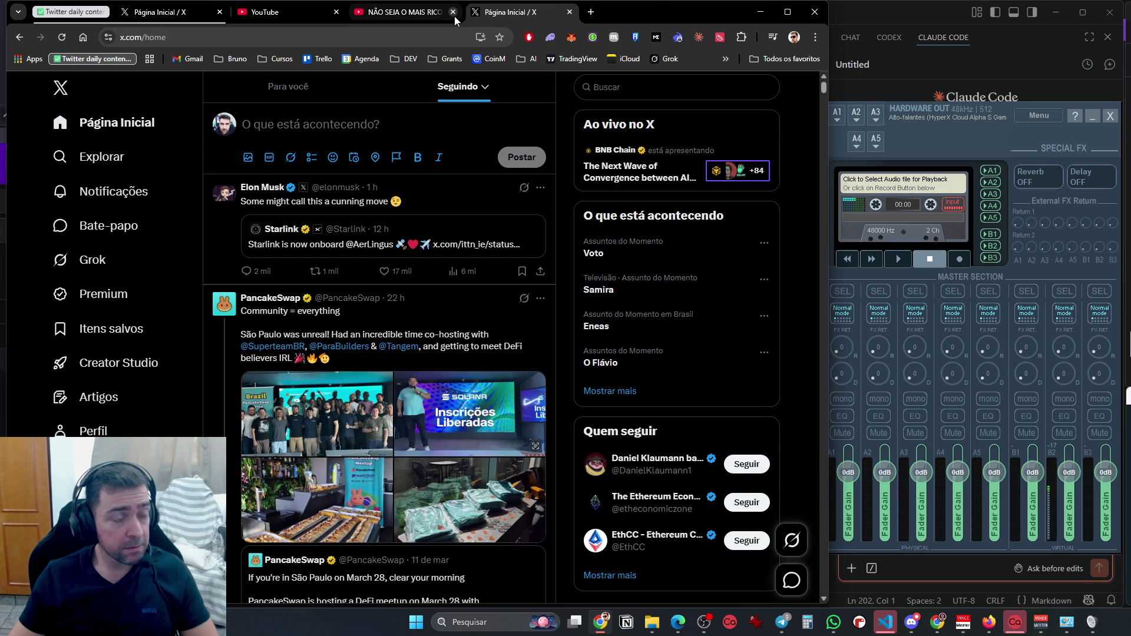
left_click(282, 18)
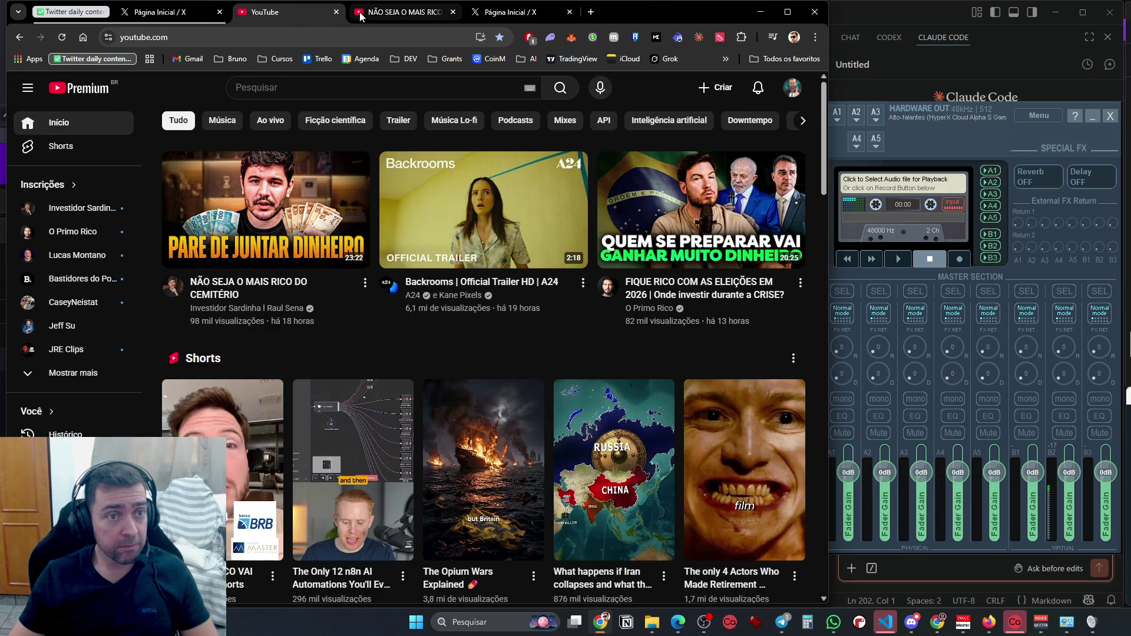
left_click(365, 14)
left_click(336, 11)
left_click(224, 16)
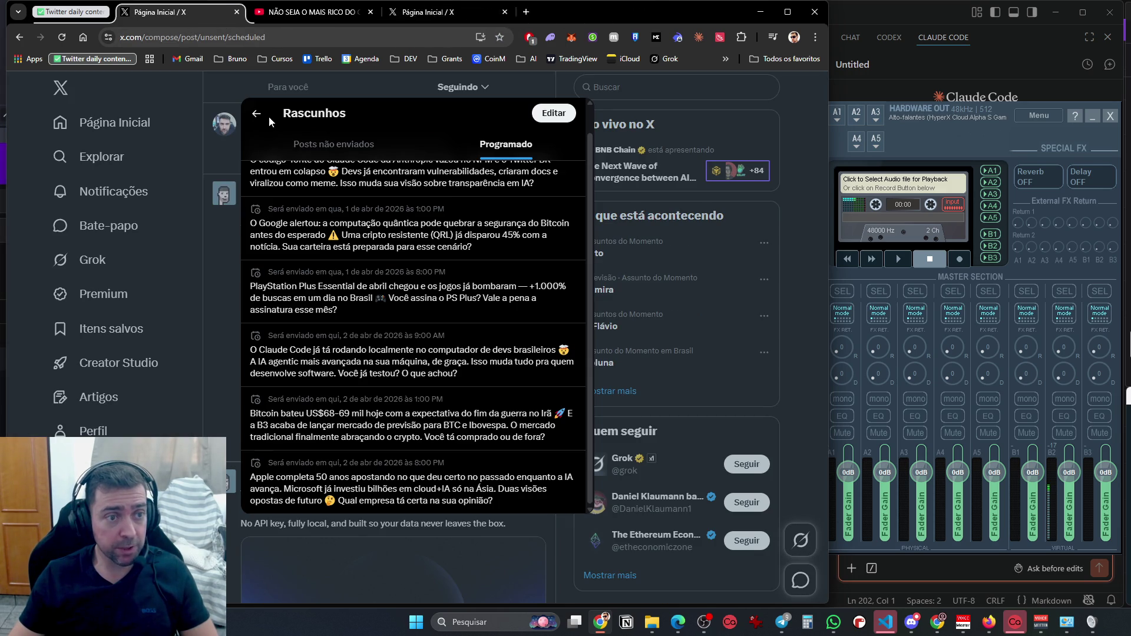
Step: Close the drafts list, refresh the home timeline, and shrink the side overlay panel
left_click(128, 125)
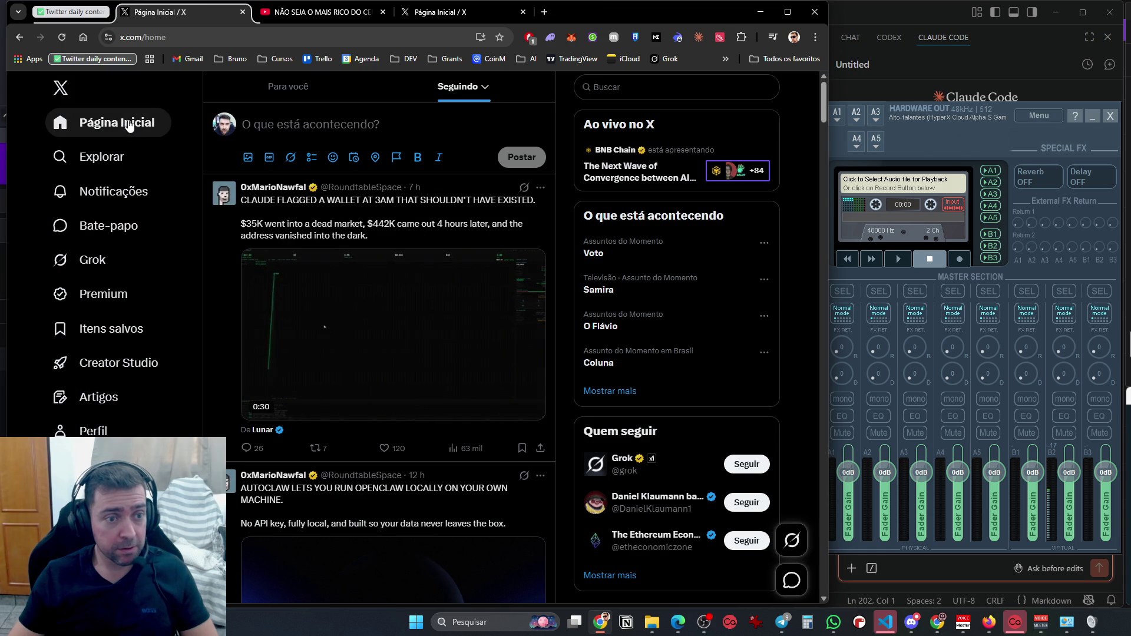
left_click(131, 125)
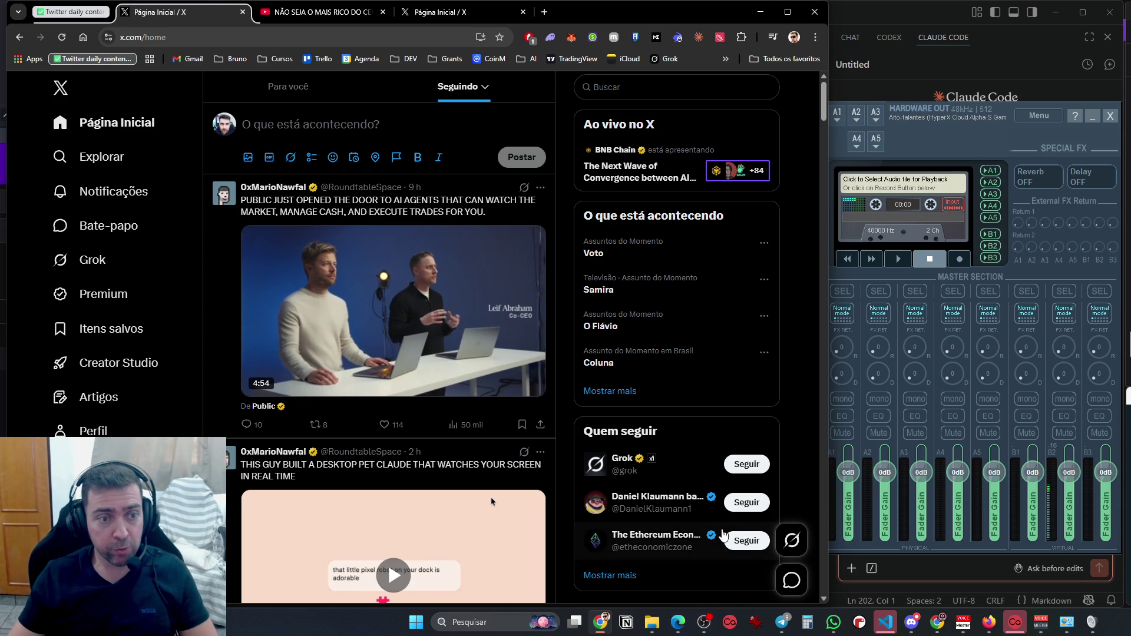
scroll(544, 450, "down", 5)
scroll(528, 462, "up", 4)
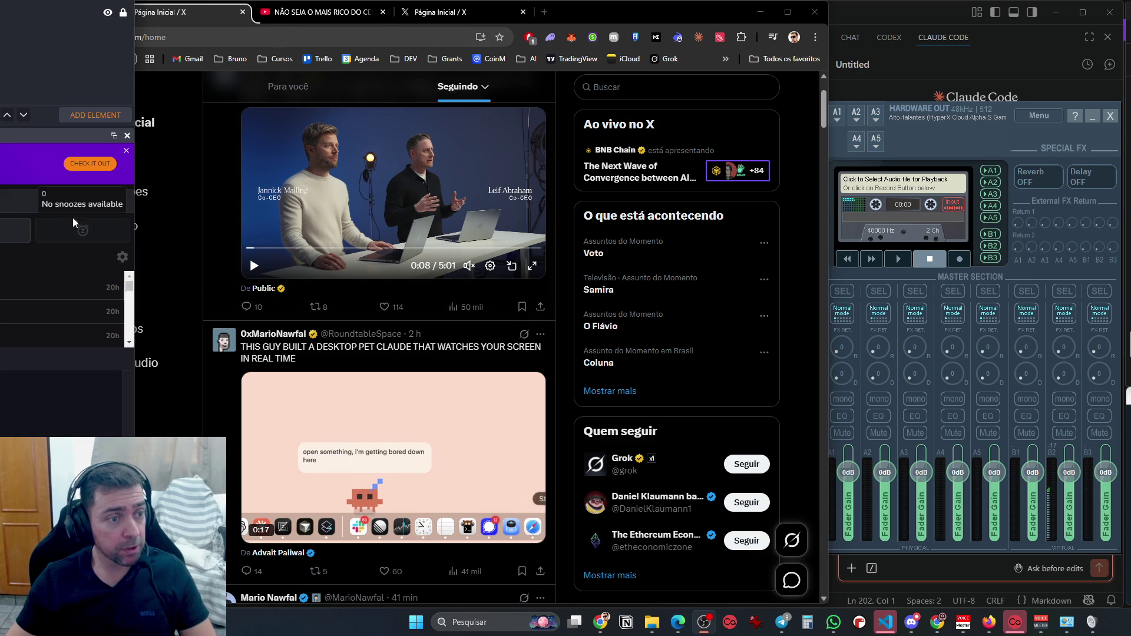
left_click_drag(135, 219, 5, 224)
Step: Switch with Ctrl+Tab to the 'NÃO SEJA O MAIS RICO DO CEMITÉRIO' YouTube tab
key("ctrl+Tab")
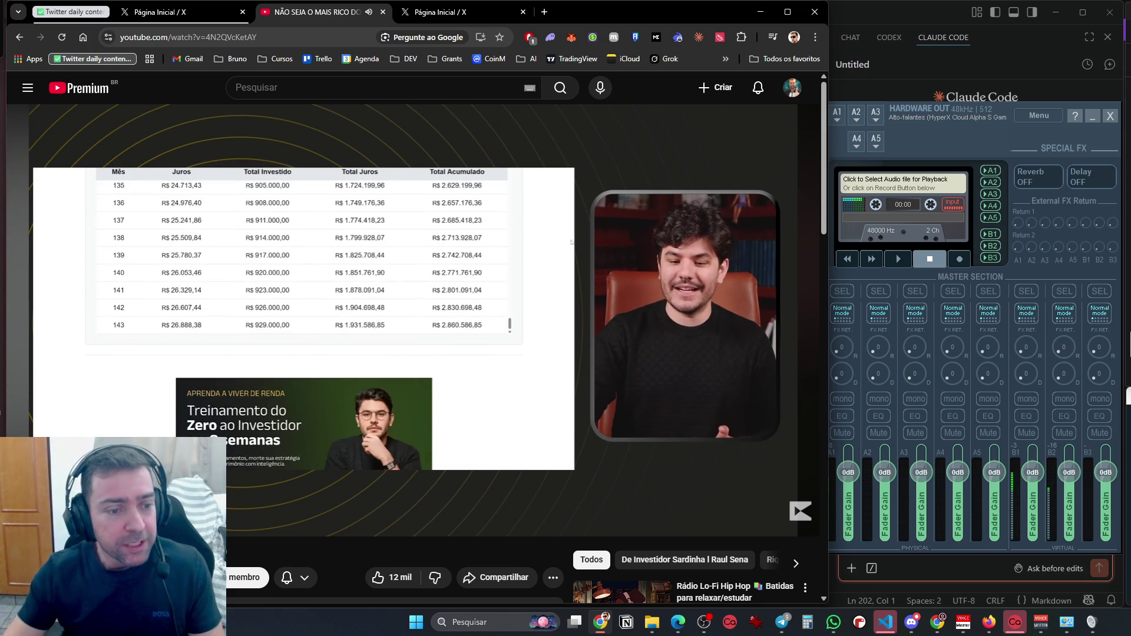
Step: Pause the investing video on the compound-interest table and close the empty new-tab window
left_click(576, 274)
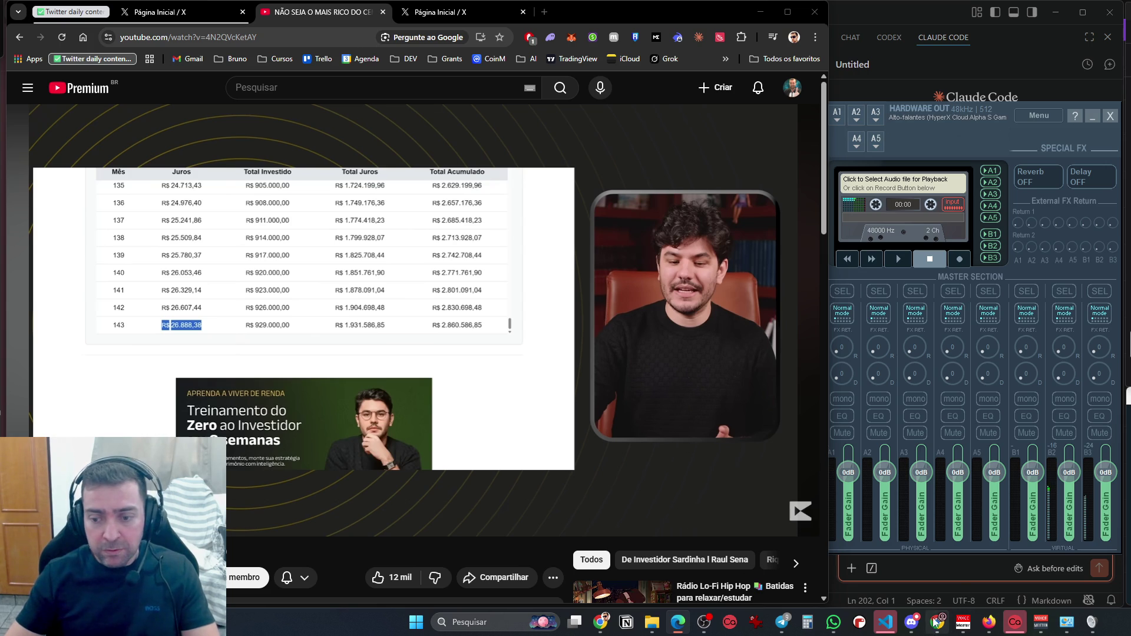
mouse_move(937, 622)
mouse_move(917, 570)
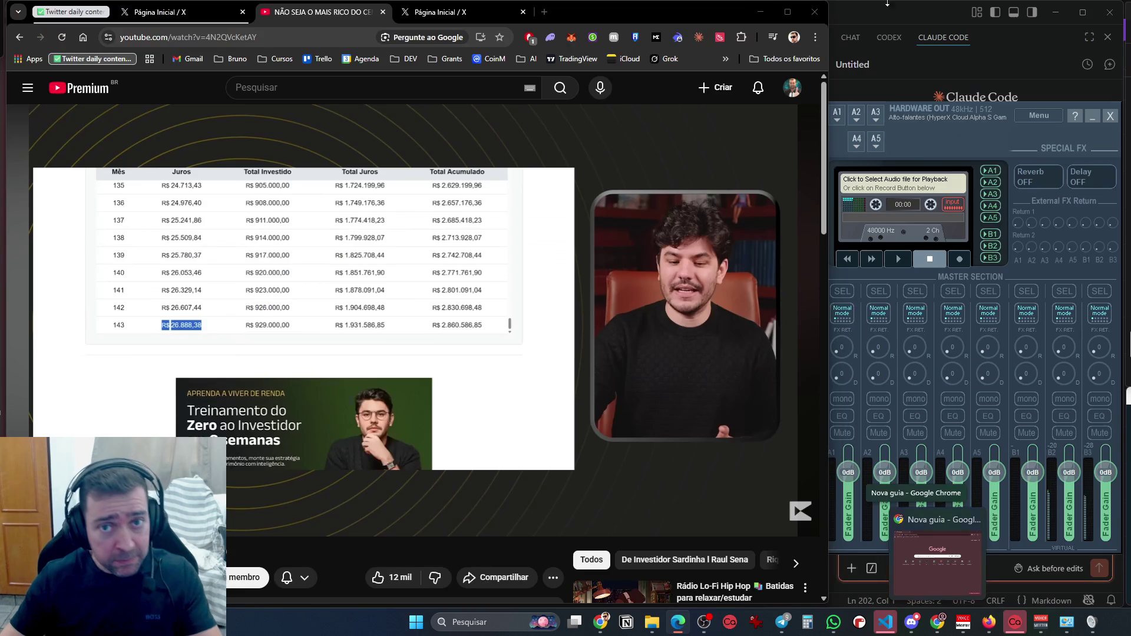
left_click(937, 628)
key("ctrl+w")
Step: Publish the post 'GM rapaziada !!!' from the X home feed
mouse_move(617, 633)
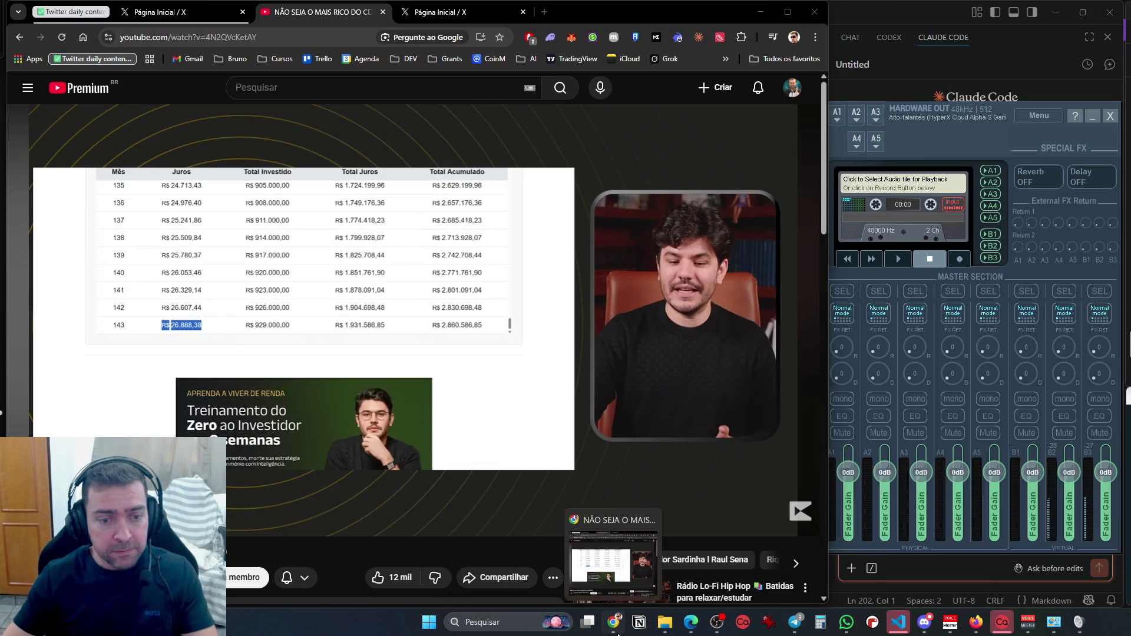
left_click(459, 12)
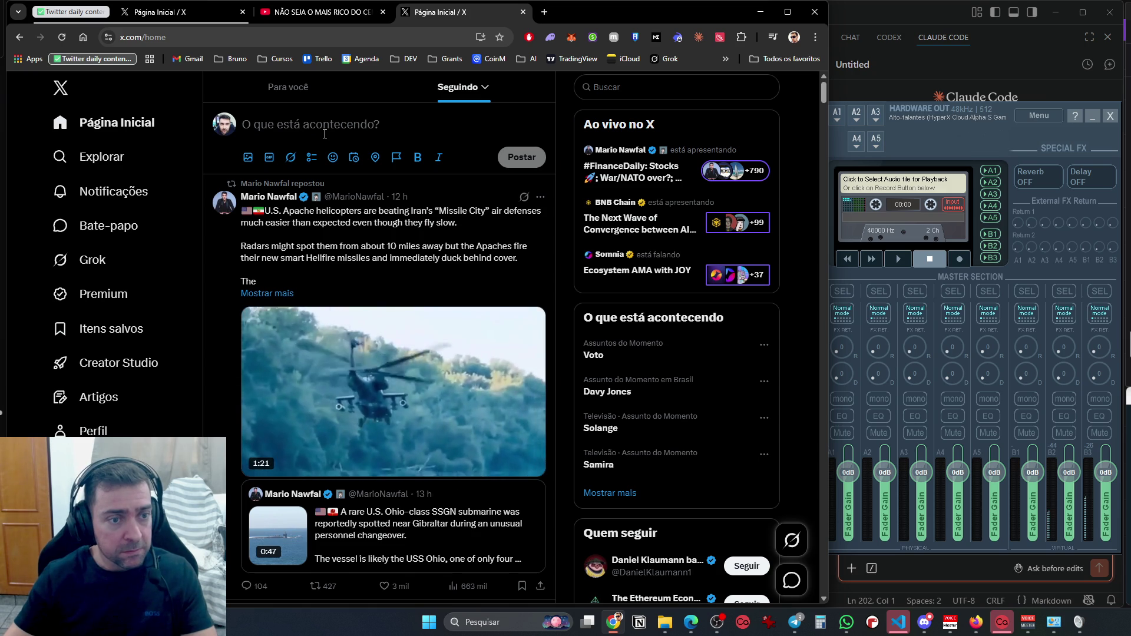
left_click(324, 134)
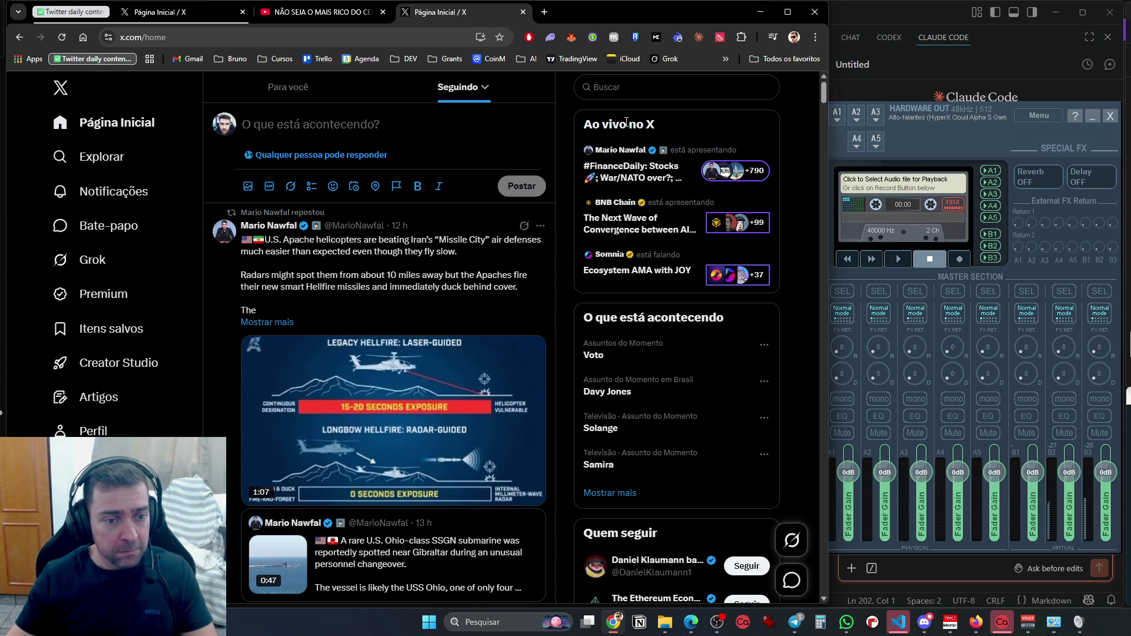
type("GM rapaziada !!!")
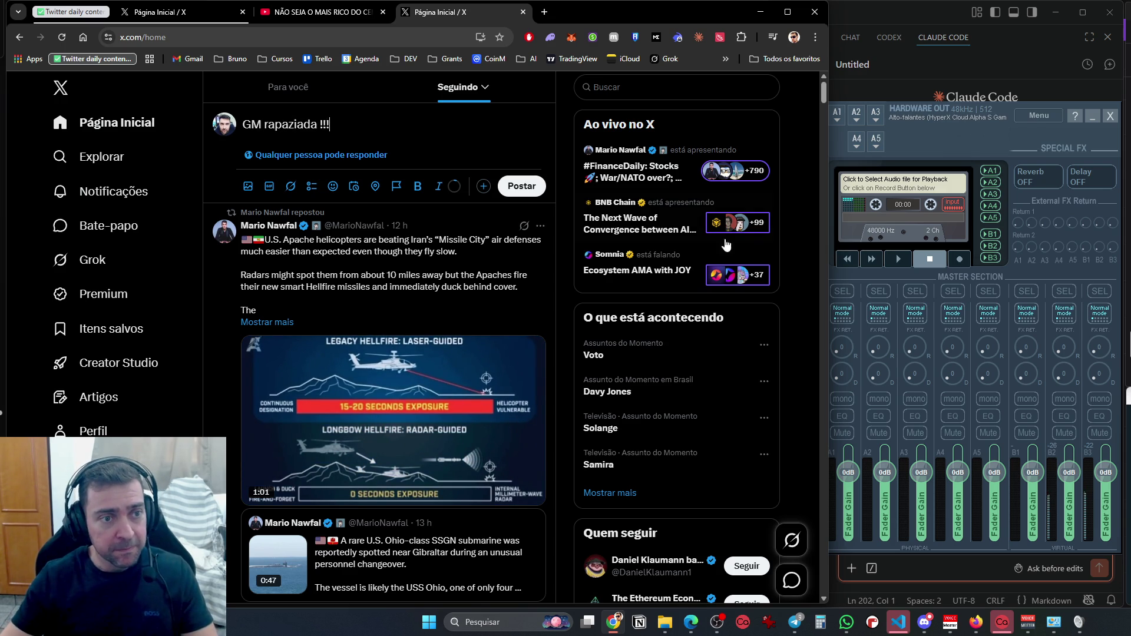
left_click(504, 190)
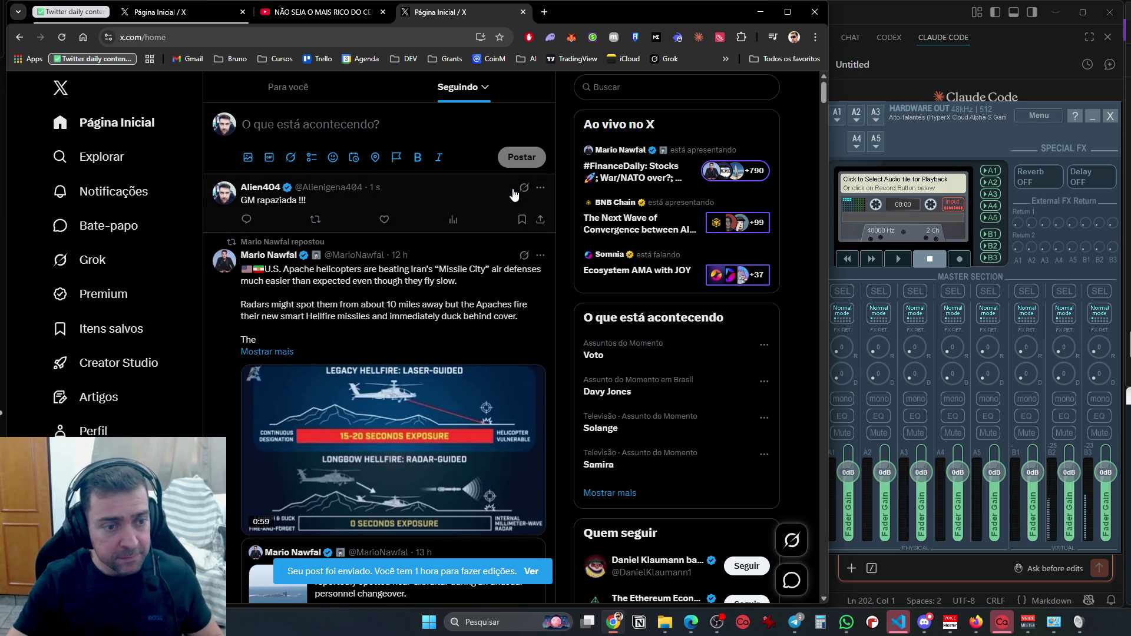
scroll(522, 260, "down", 7)
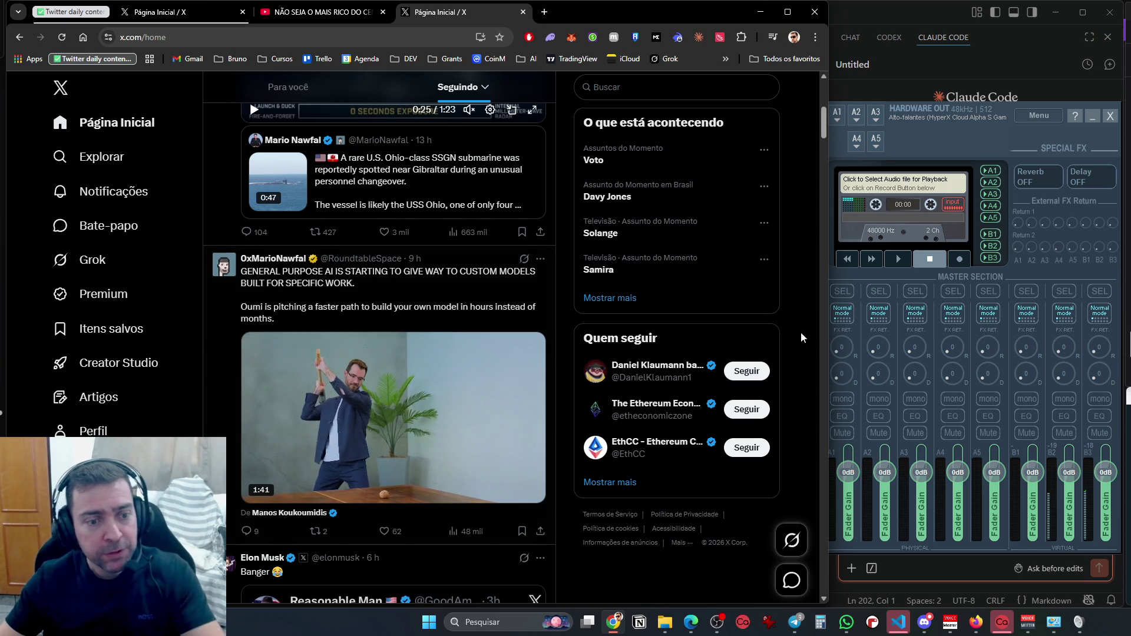
Step: Scroll the feed, restart the missile video from the beginning, and continue down to the GLM 5.1 post
scroll(500, 377, "down", 6)
scroll(460, 411, "down", 4)
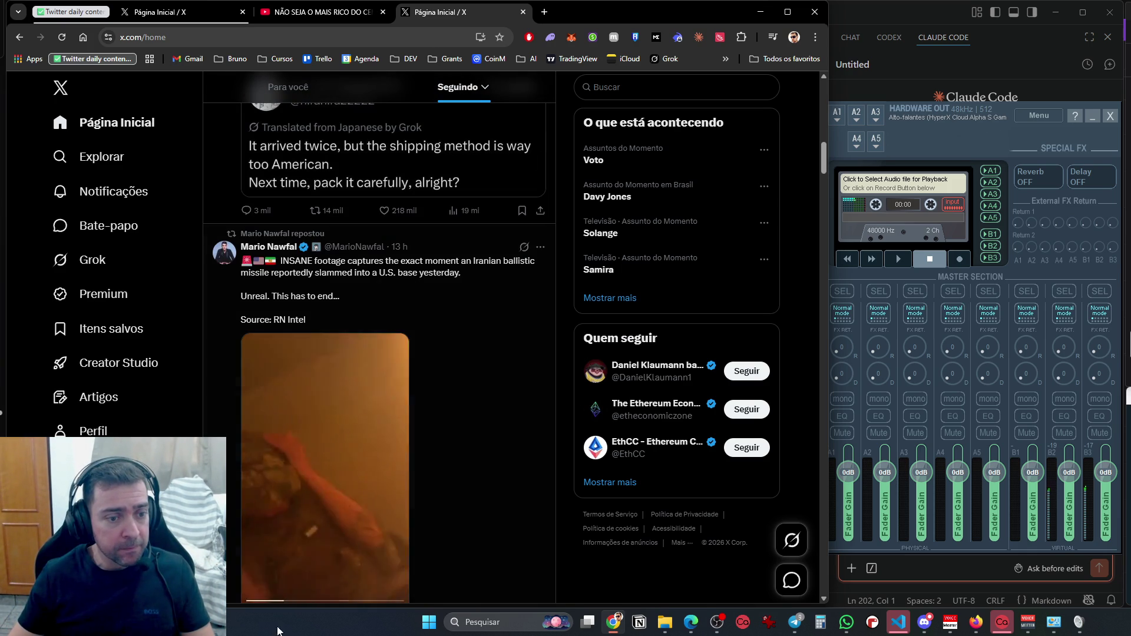
scroll(353, 579, "down", 2)
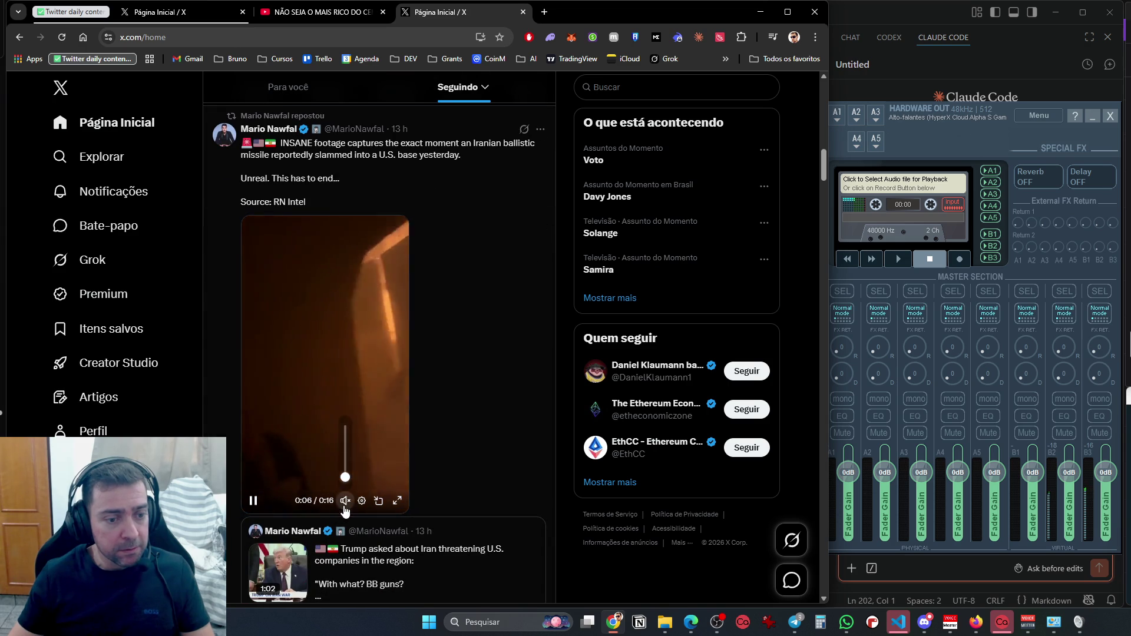
left_click(251, 483)
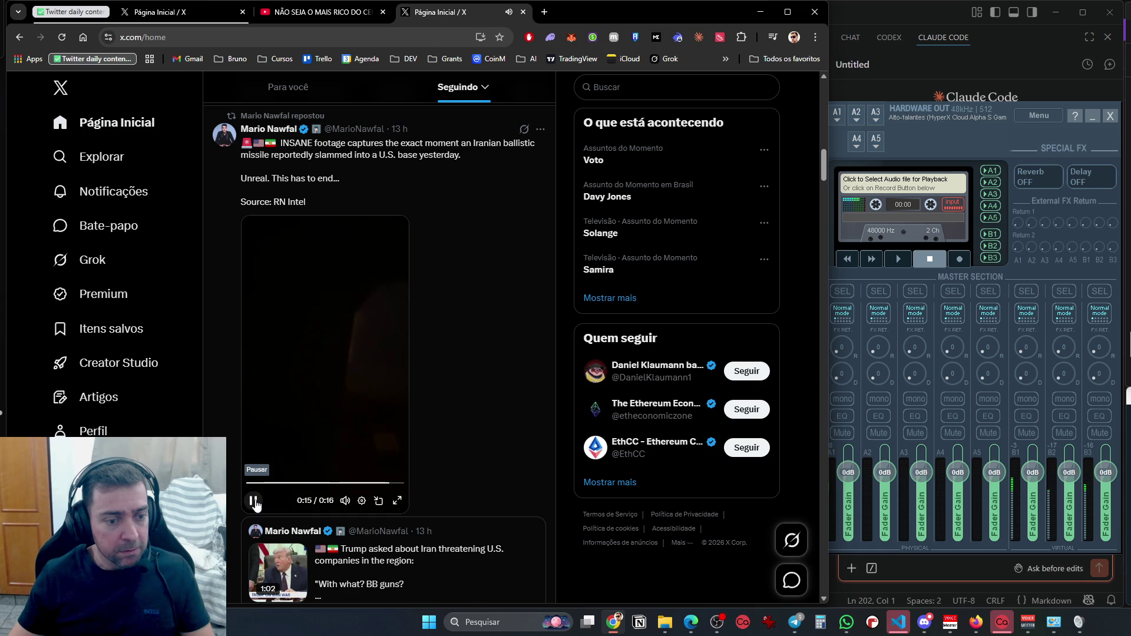
scroll(254, 502, "down", 10)
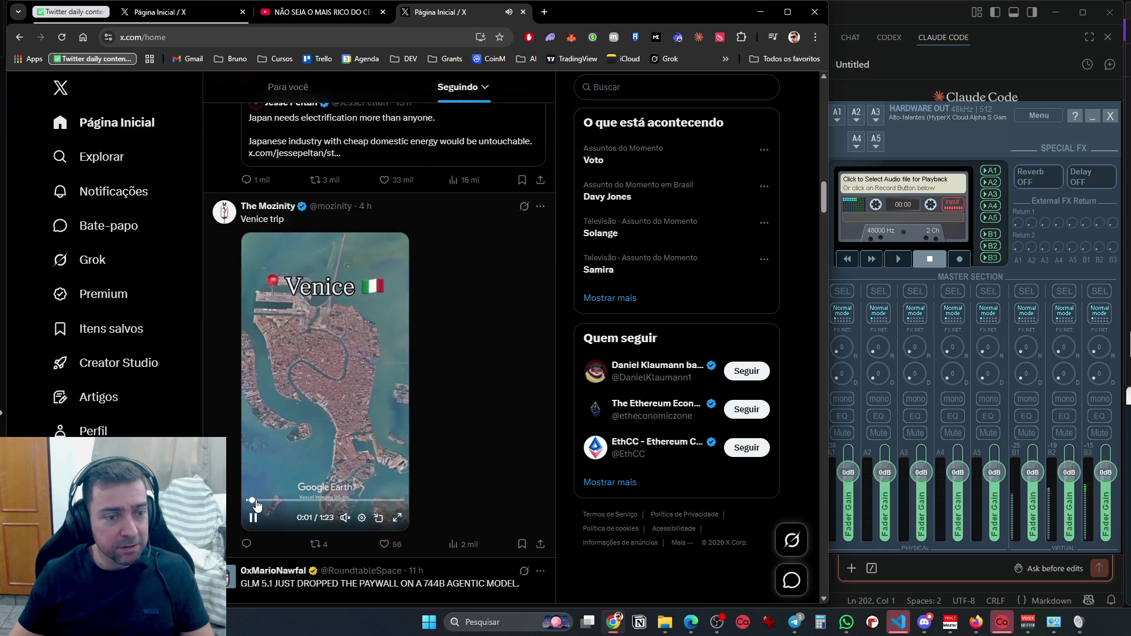
scroll(255, 502, "down", 9)
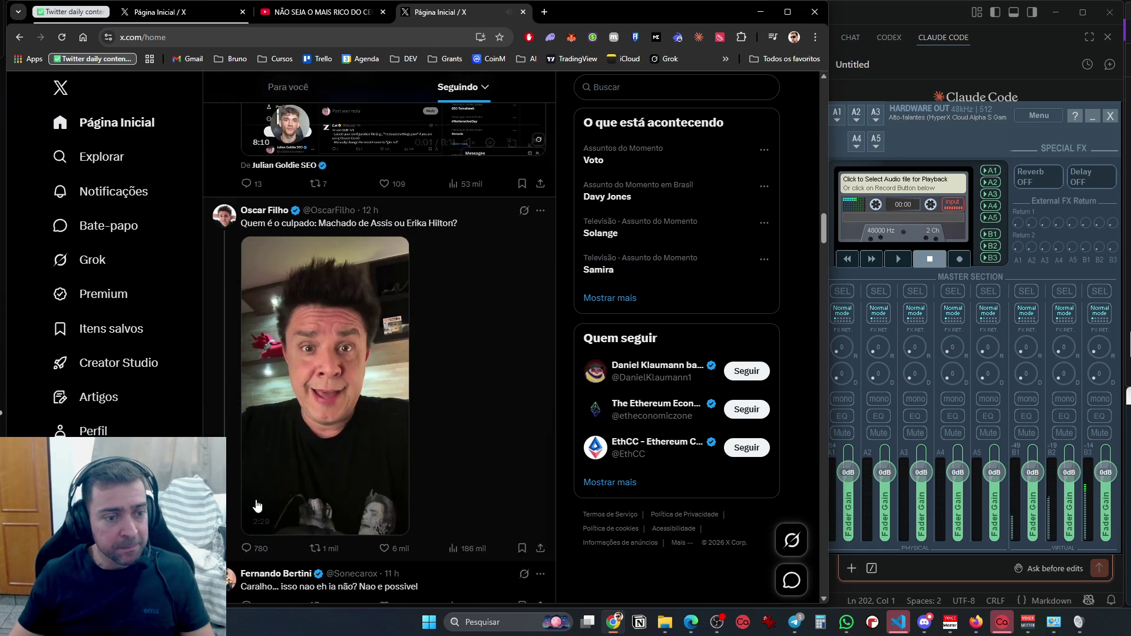
scroll(257, 505, "up", 3)
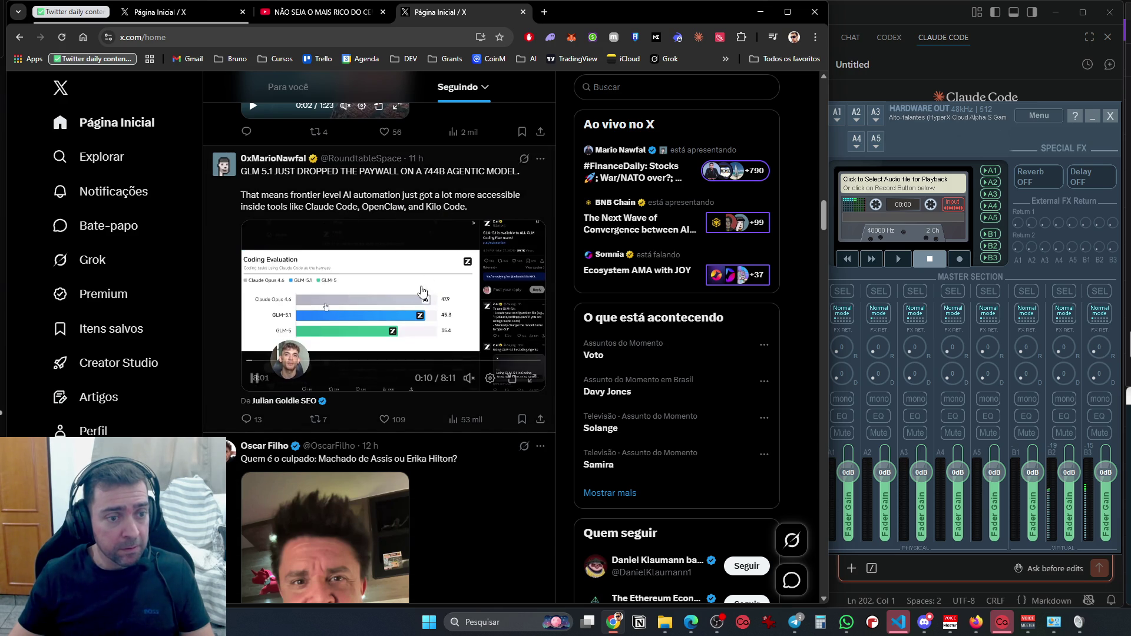
Step: Turn on sound for the Erika Hilton video in the Following feed
scroll(406, 324, "down", 8)
scroll(405, 329, "up", 3)
scroll(405, 330, "down", 7)
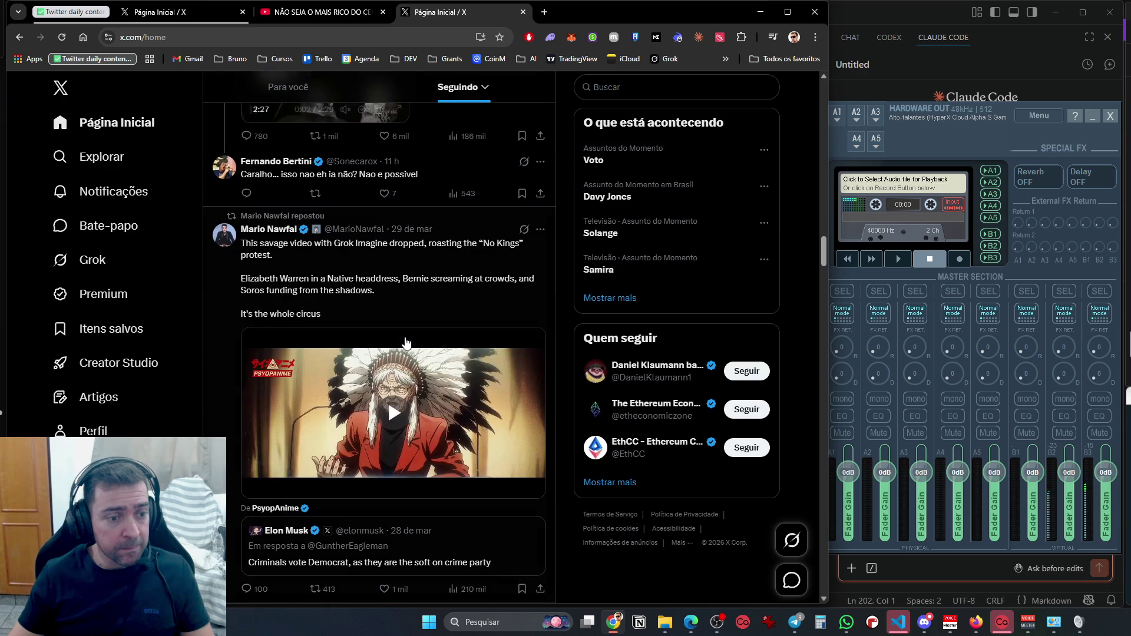
scroll(405, 342, "up", 4)
scroll(405, 342, "up", 2)
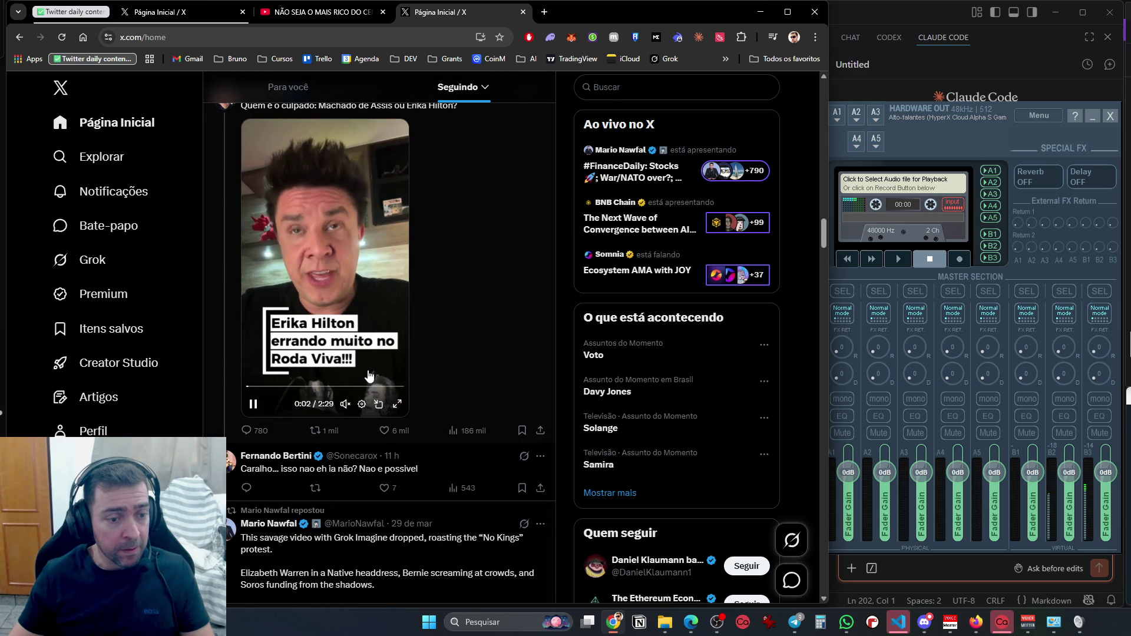
left_click(346, 406)
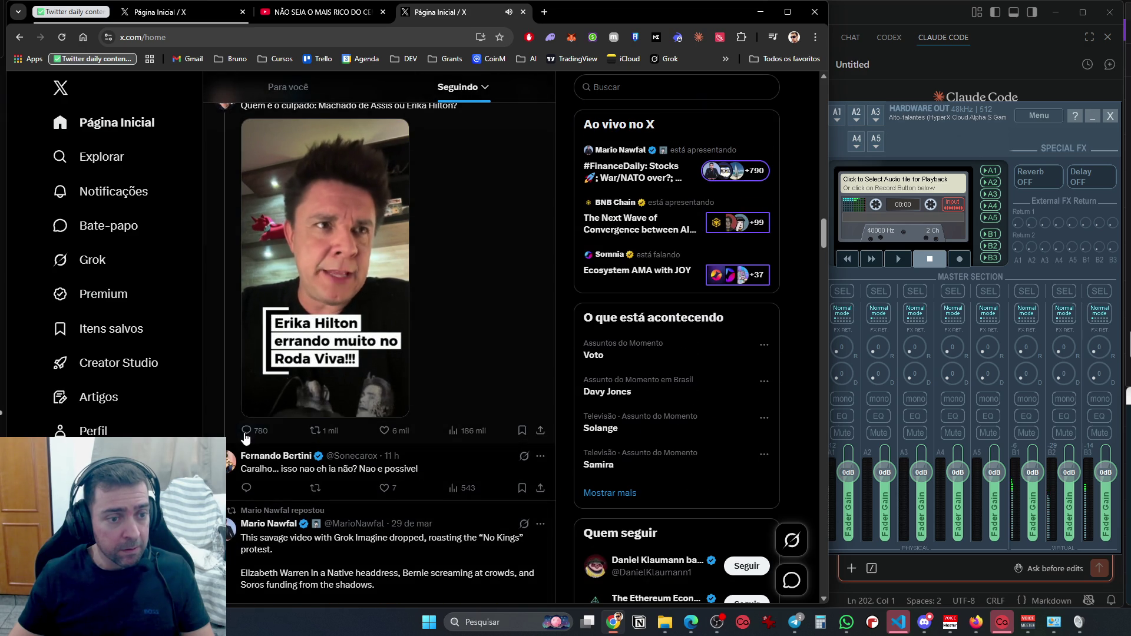
Step: Scroll further down the Following feed to the Sunflower Land video
scroll(236, 436, "up", 1)
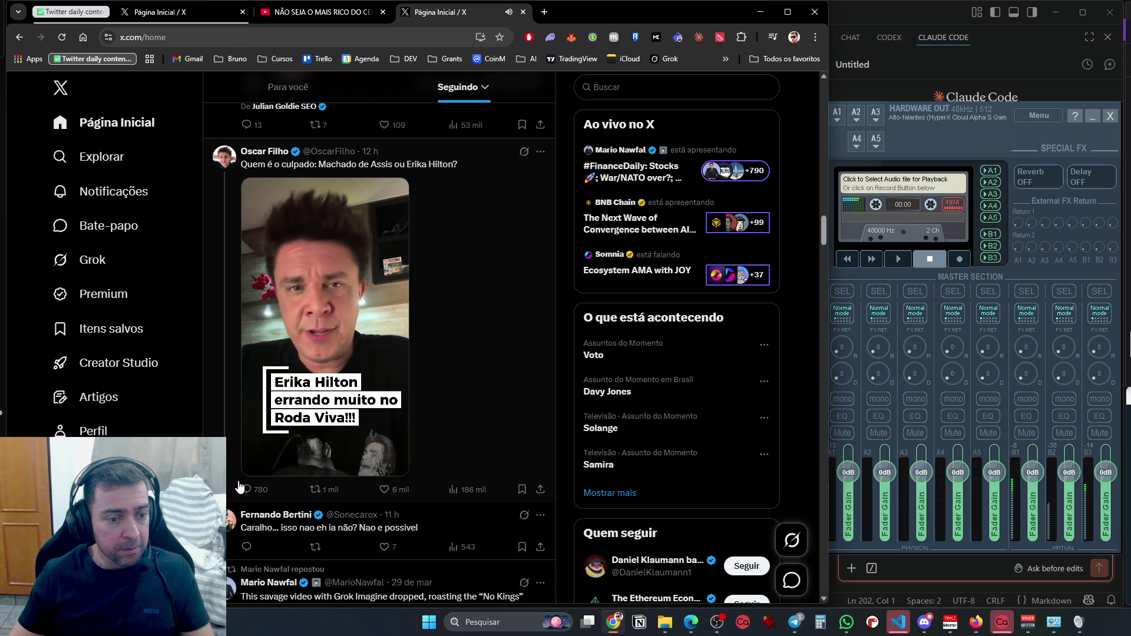
scroll(254, 472, "down", 5)
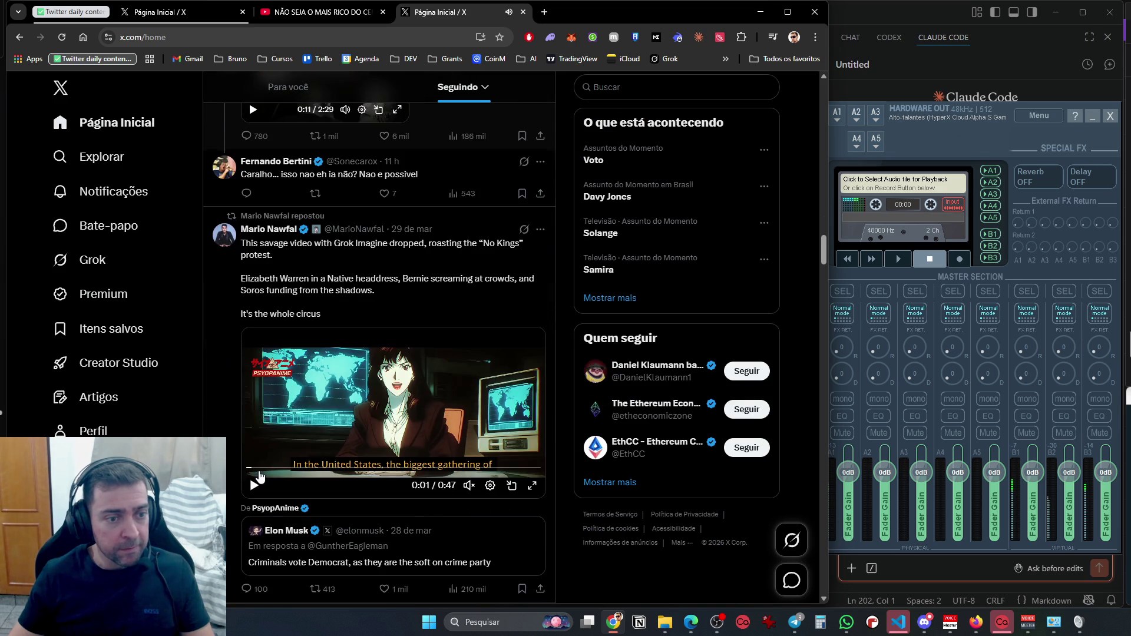
scroll(260, 477, "down", 13)
scroll(264, 480, "down", 8)
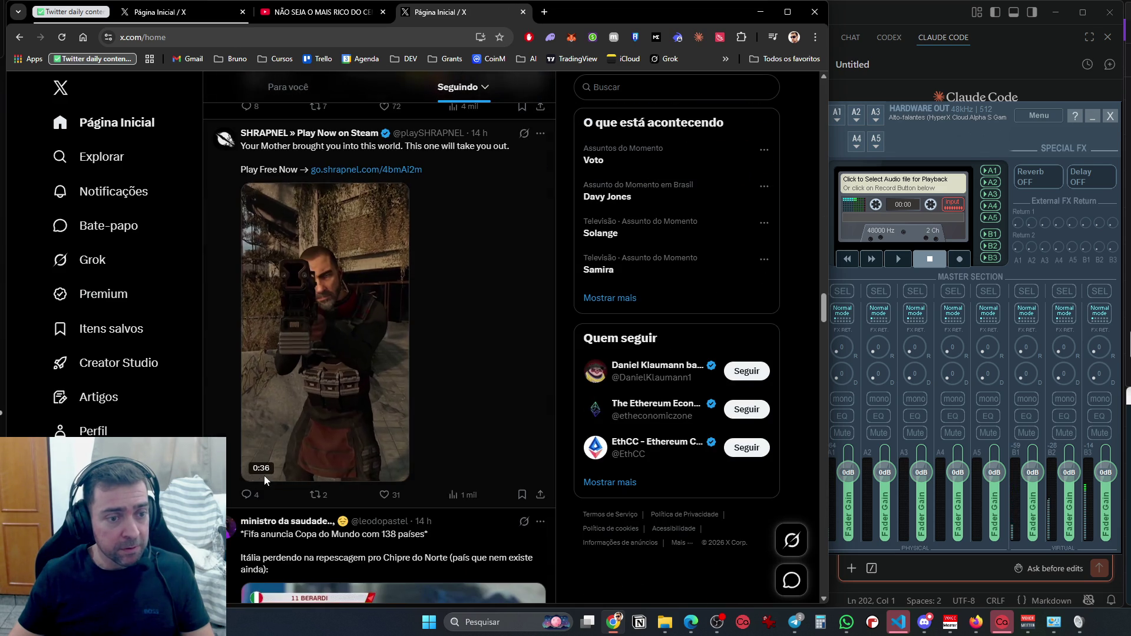
scroll(264, 480, "down", 13)
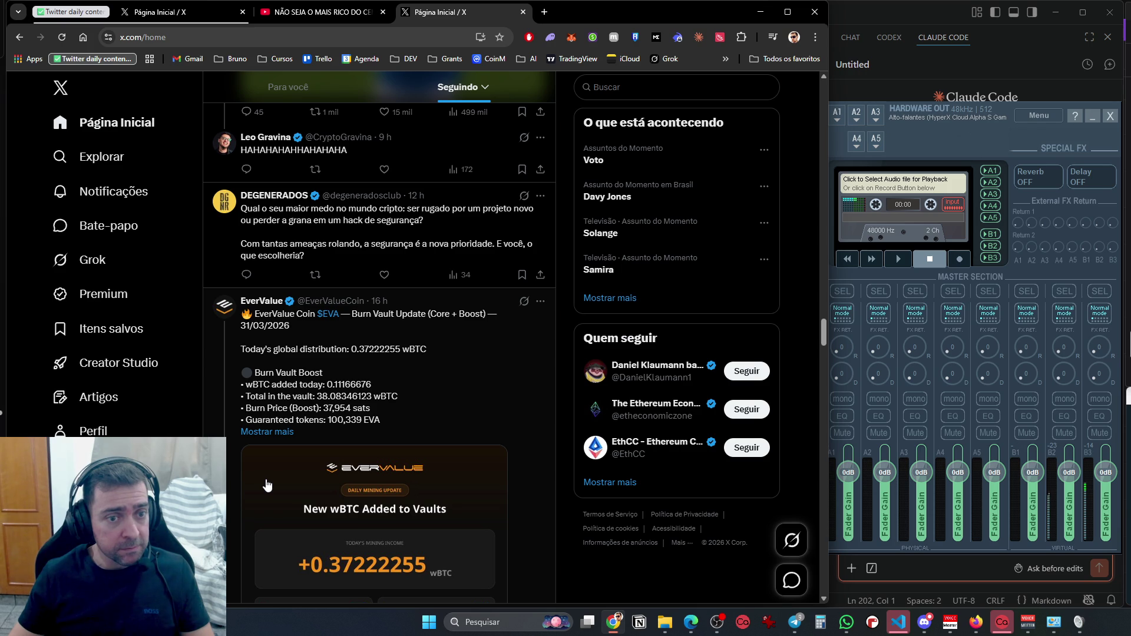
scroll(266, 485, "down", 20)
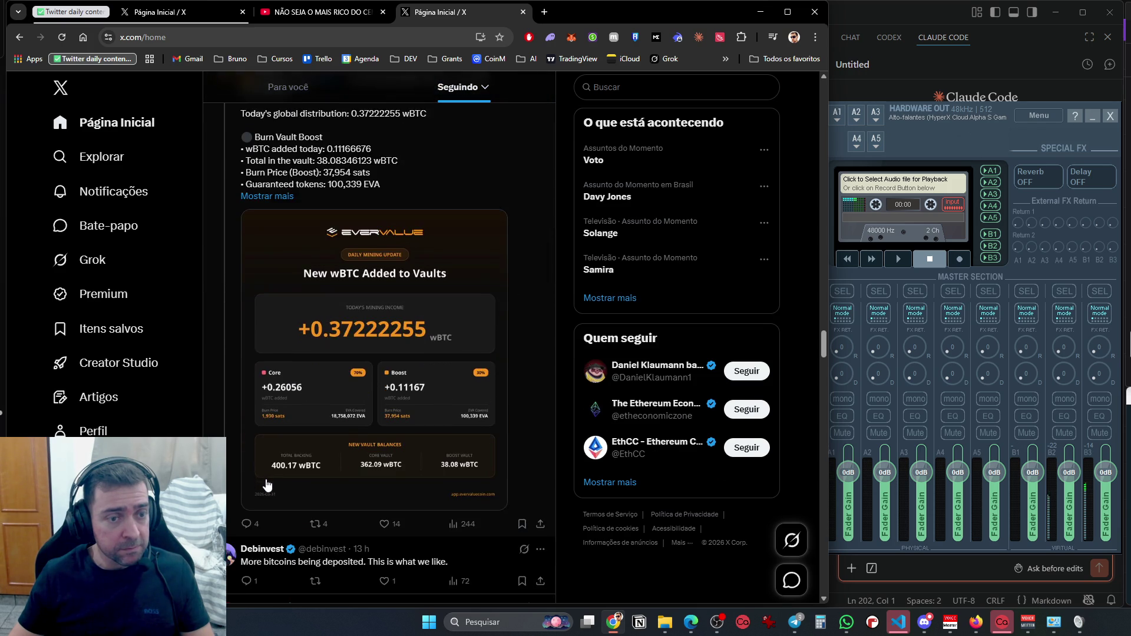
scroll(266, 485, "up", 13)
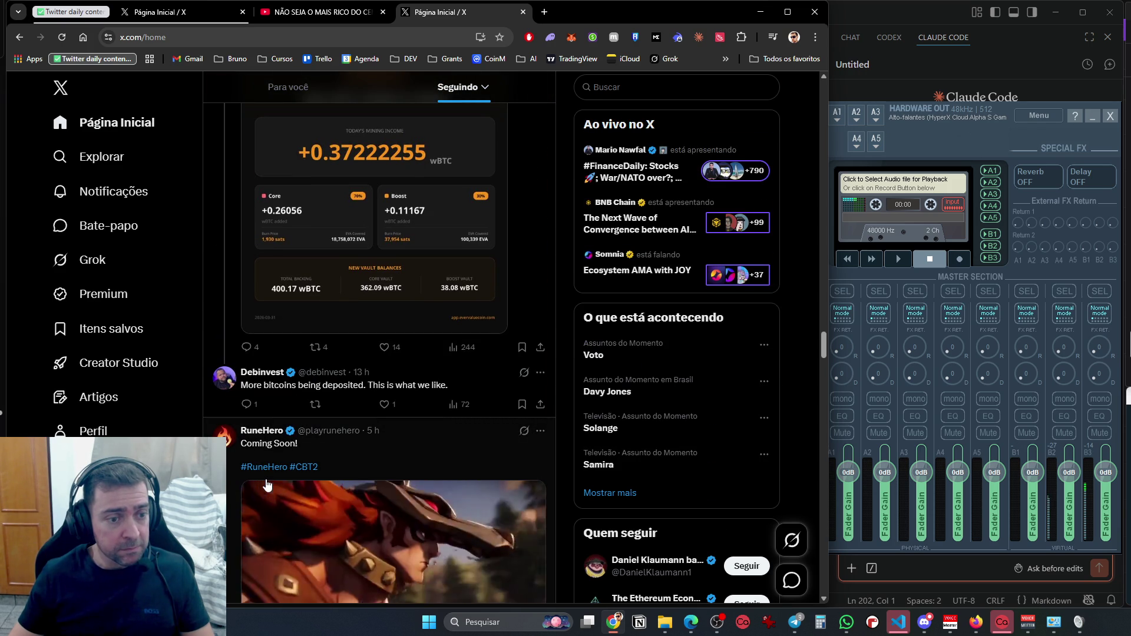
scroll(266, 484, "down", 13)
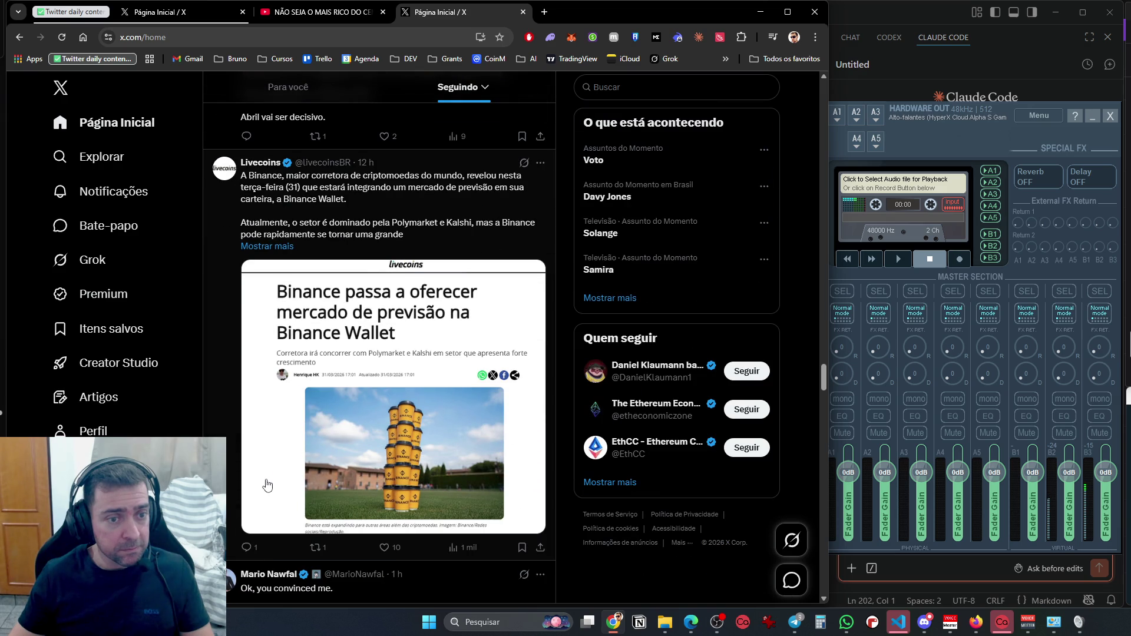
scroll(266, 485, "down", 8)
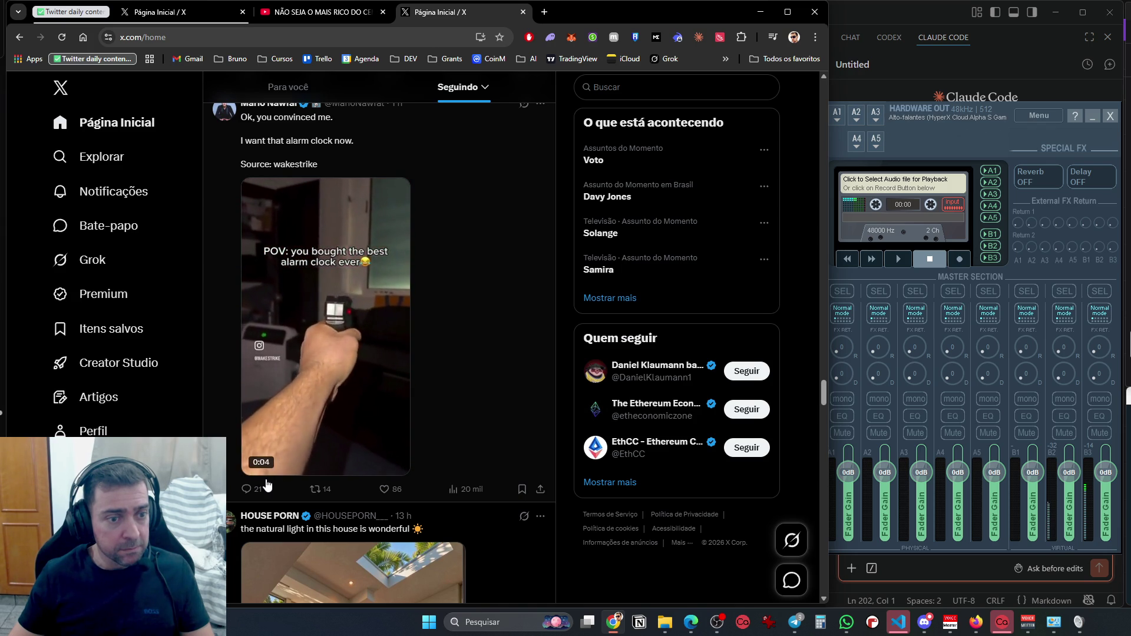
scroll(266, 484, "down", 5)
scroll(267, 484, "down", 3)
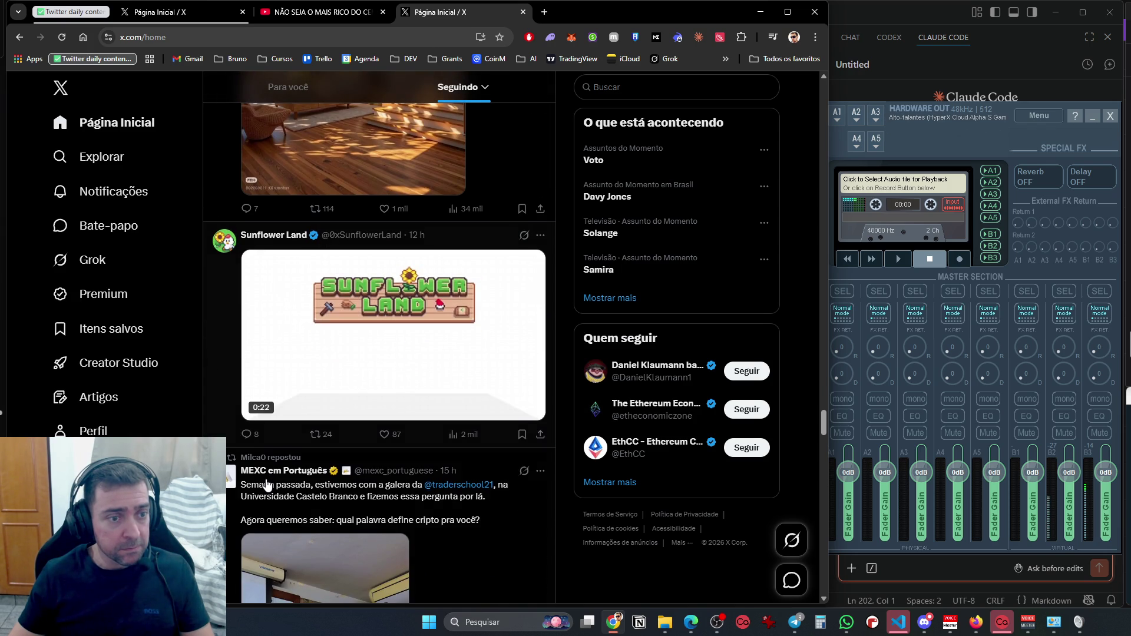
Step: Unmute the Sunflower Land video, then pause it
mouse_move(269, 461)
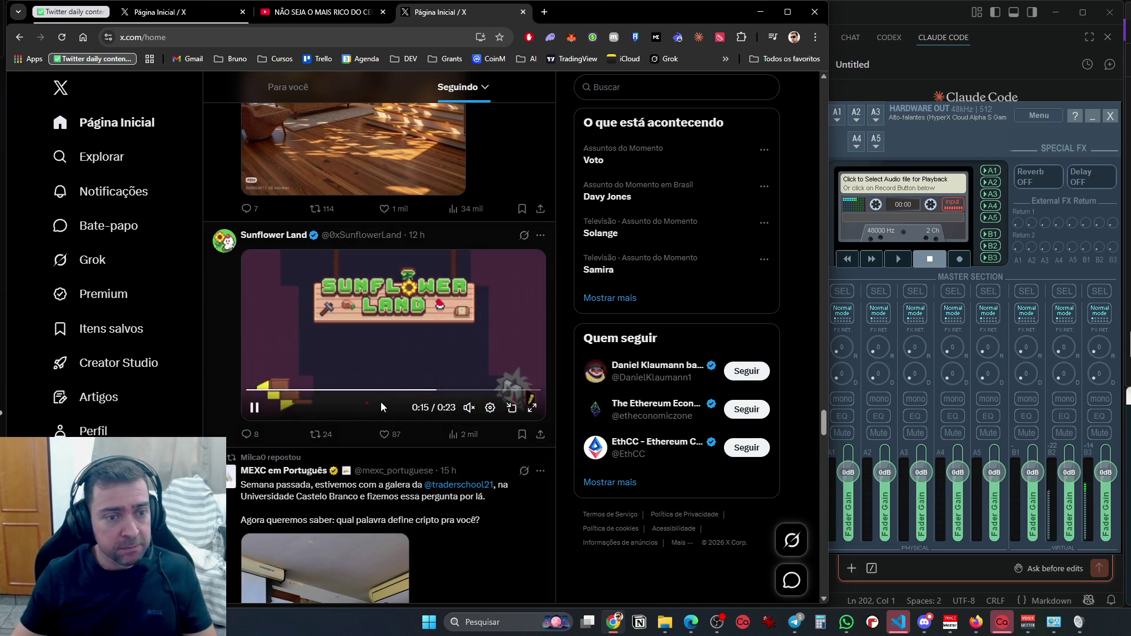
left_click(470, 409)
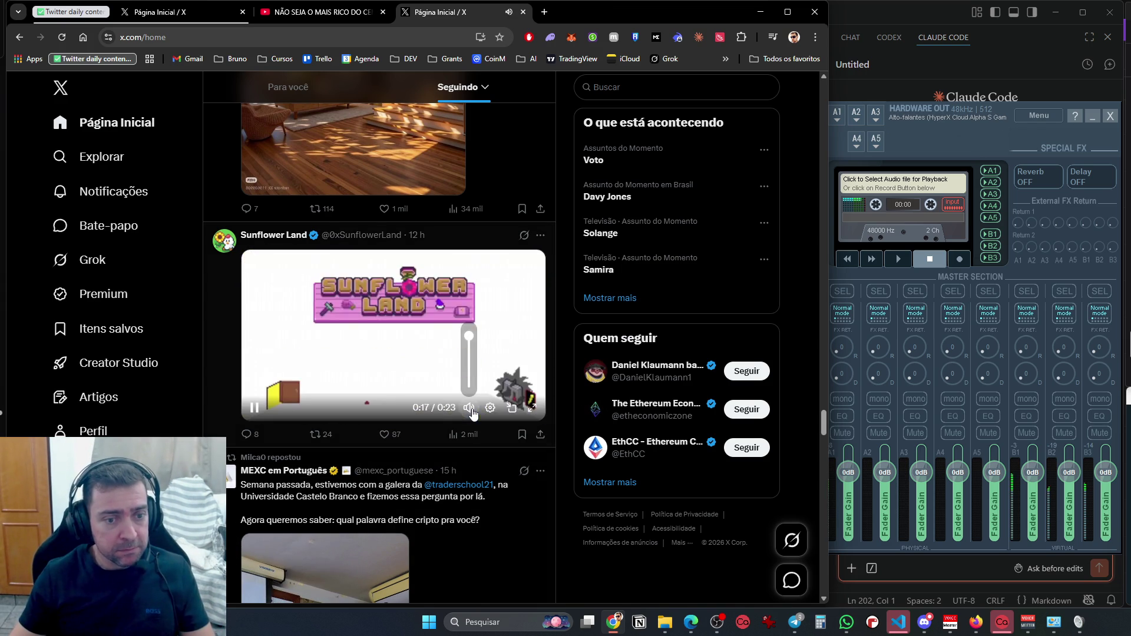
left_click(251, 409)
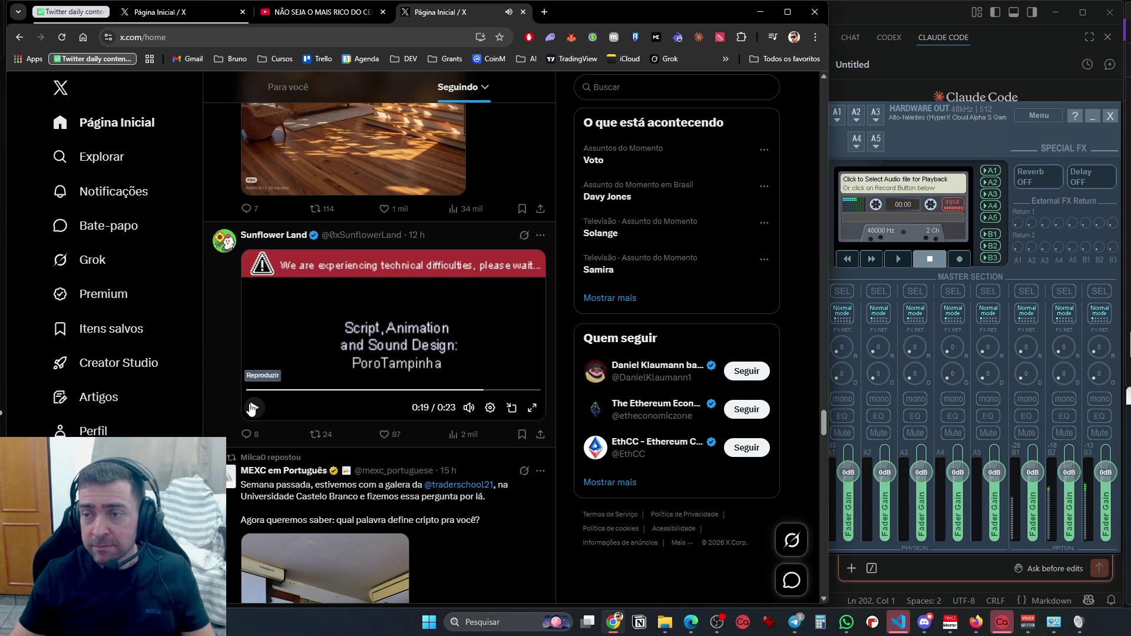
Step: Scroll down to the post claiming Claude Code logs user cursing as negative
scroll(252, 408, "down", 15)
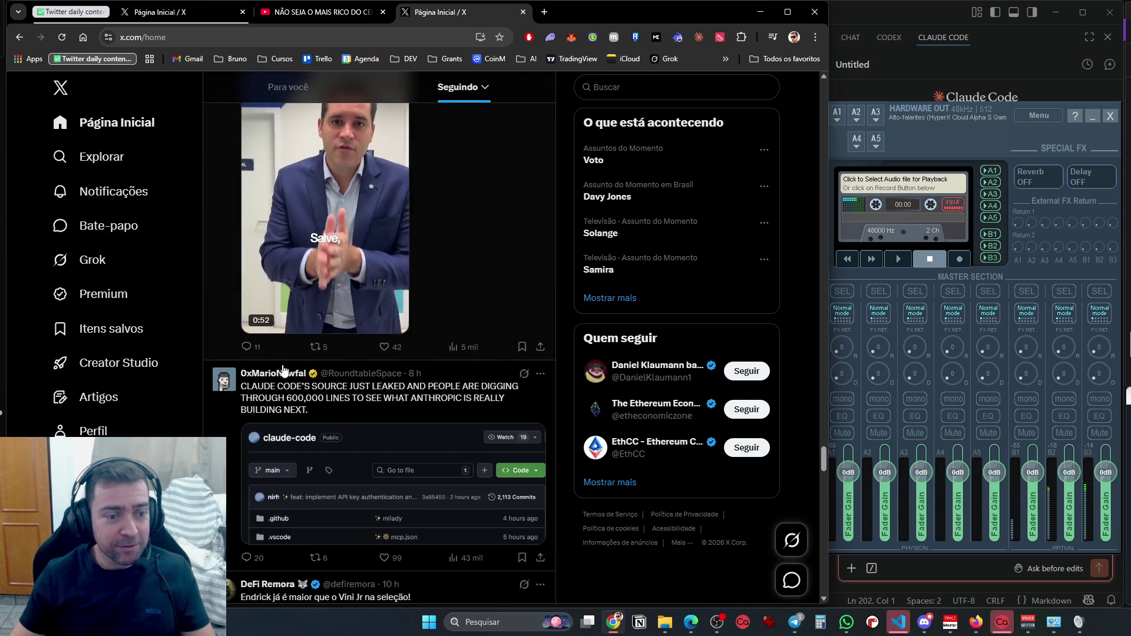
scroll(283, 370, "down", 7)
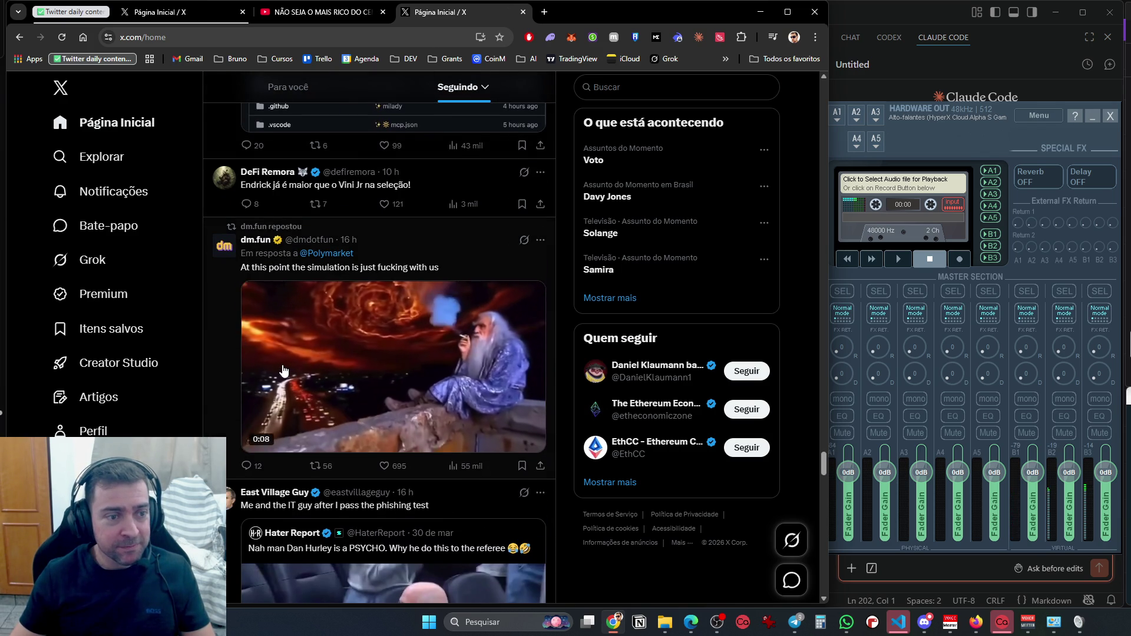
scroll(282, 370, "down", 12)
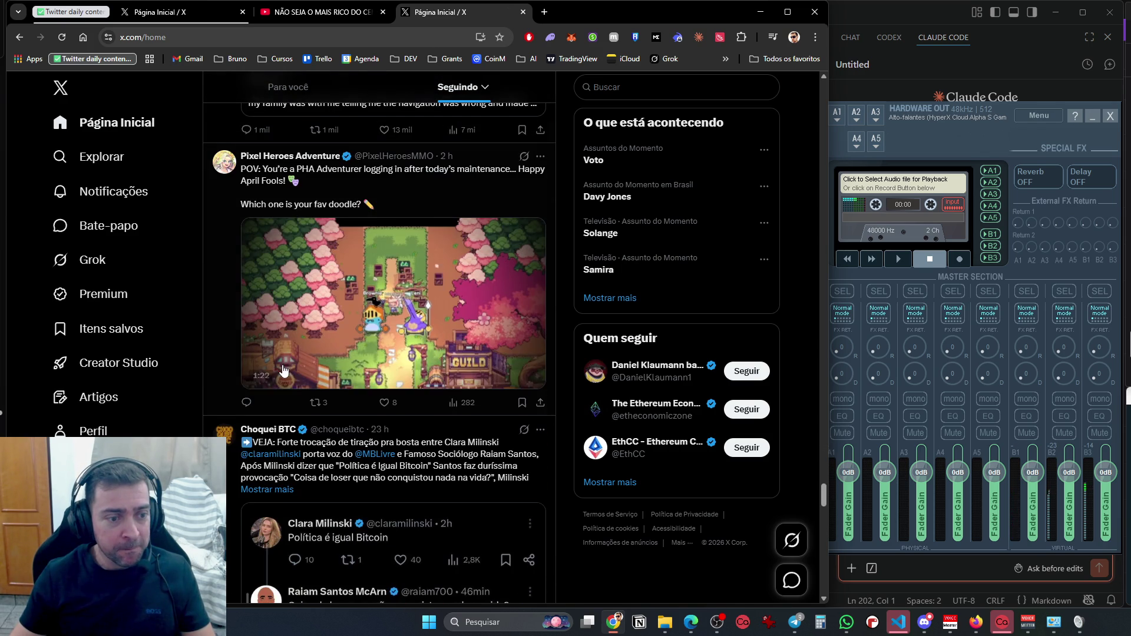
scroll(283, 370, "down", 6)
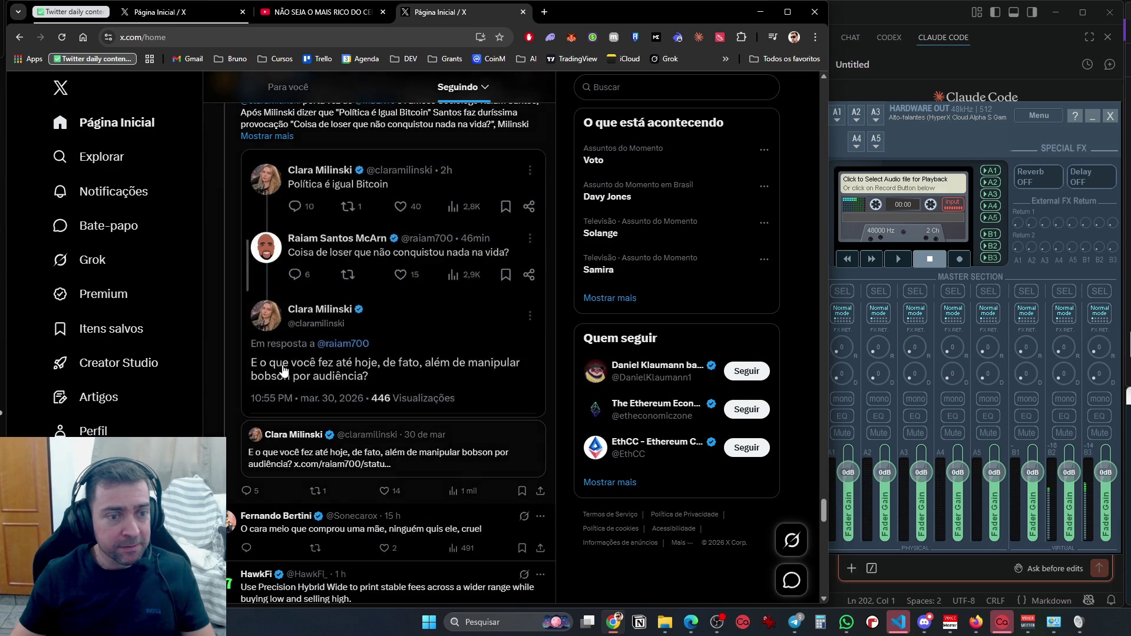
scroll(283, 370, "down", 6)
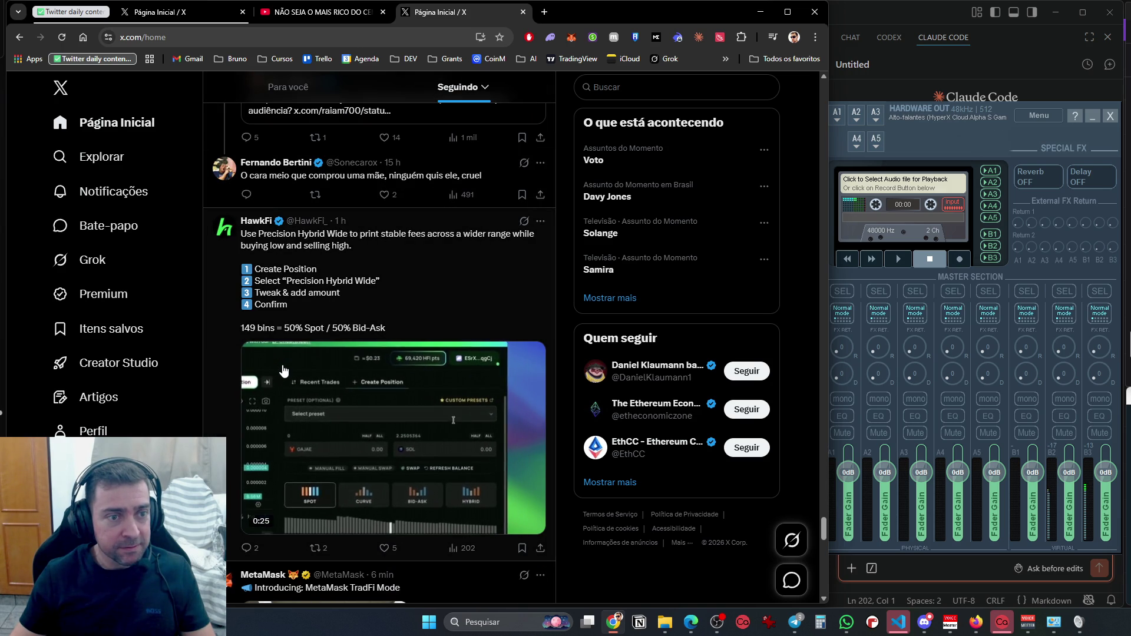
scroll(283, 370, "down", 9)
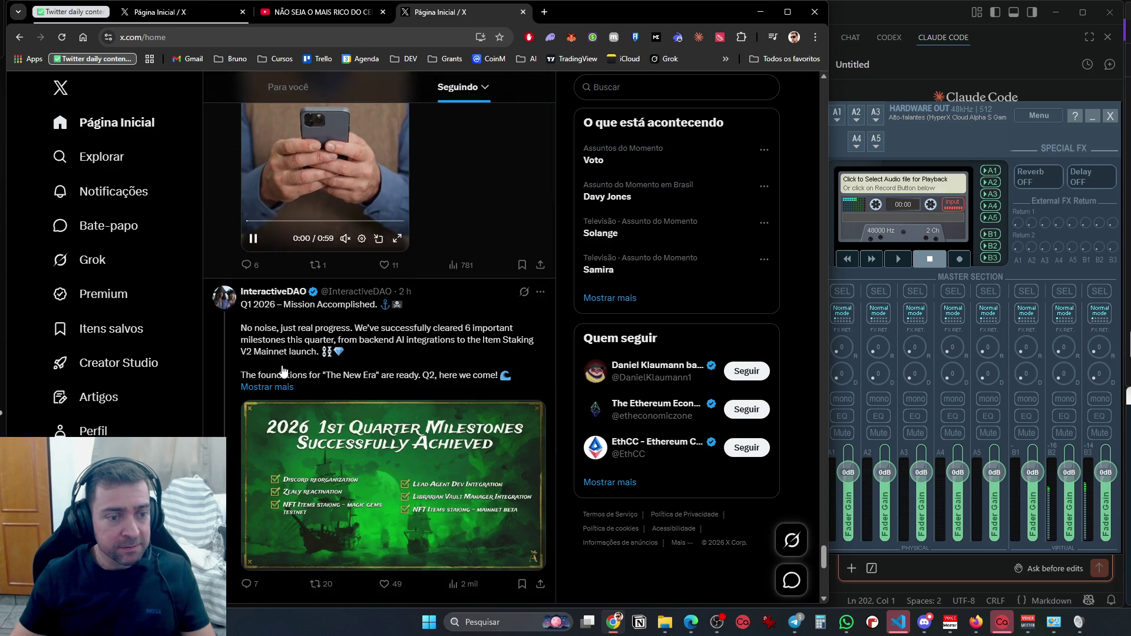
scroll(283, 370, "down", 6)
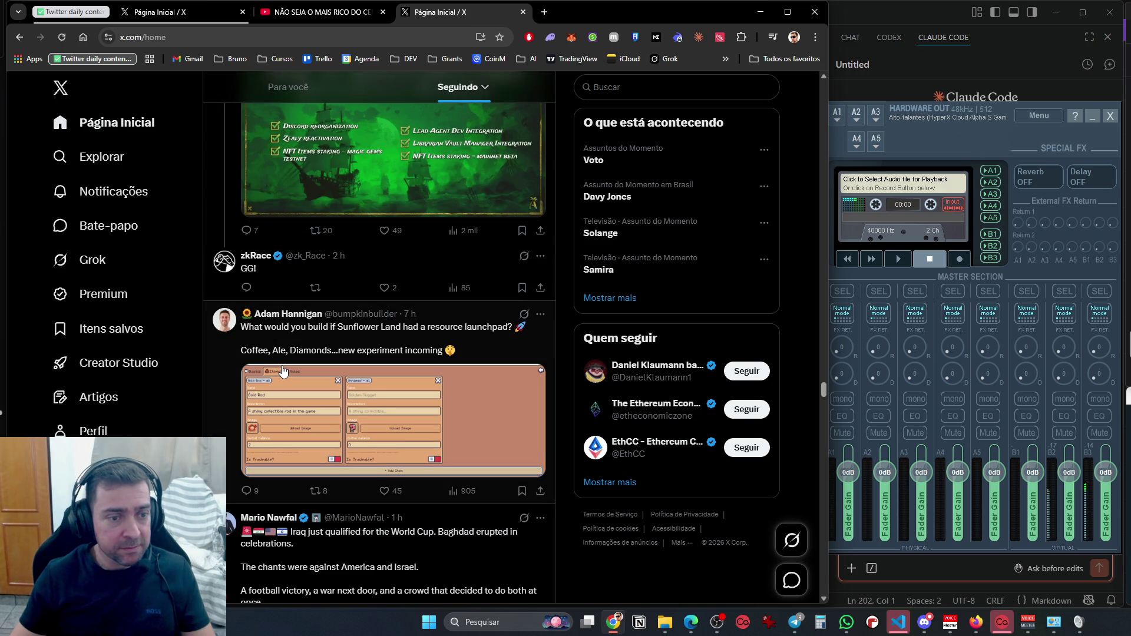
scroll(283, 370, "down", 5)
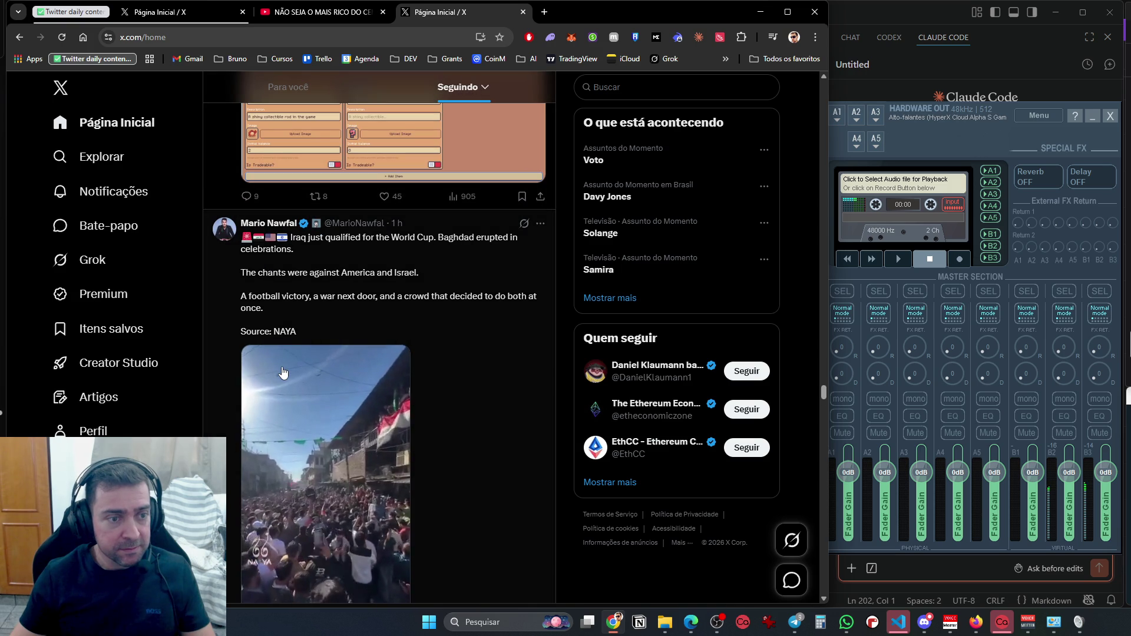
scroll(283, 371, "down", 7)
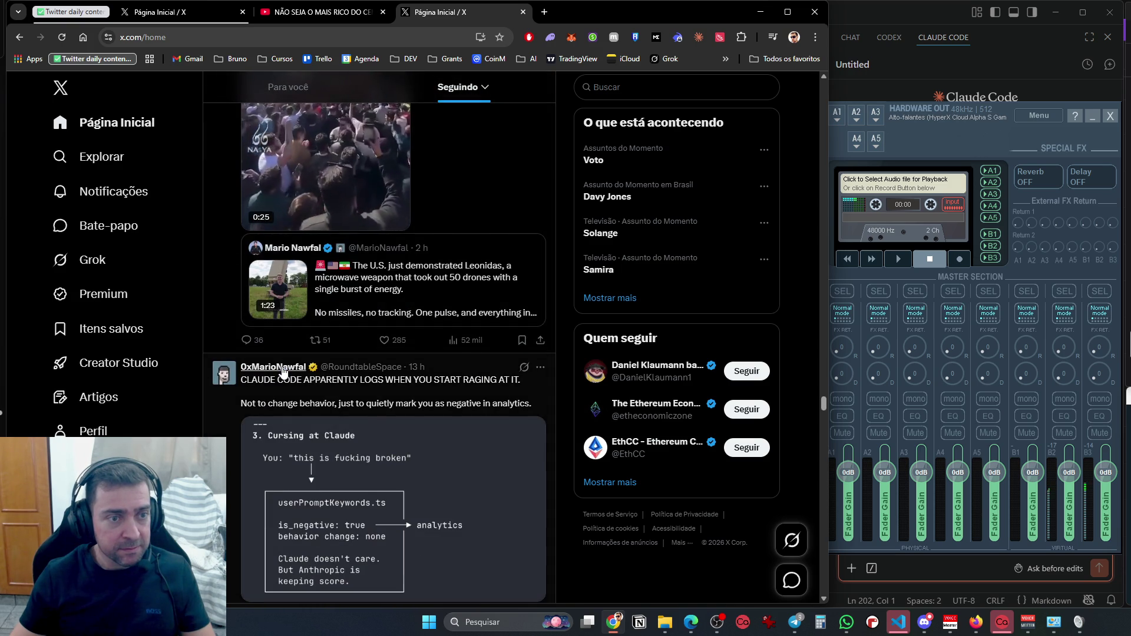
scroll(283, 370, "down", 7)
scroll(283, 371, "up", 4)
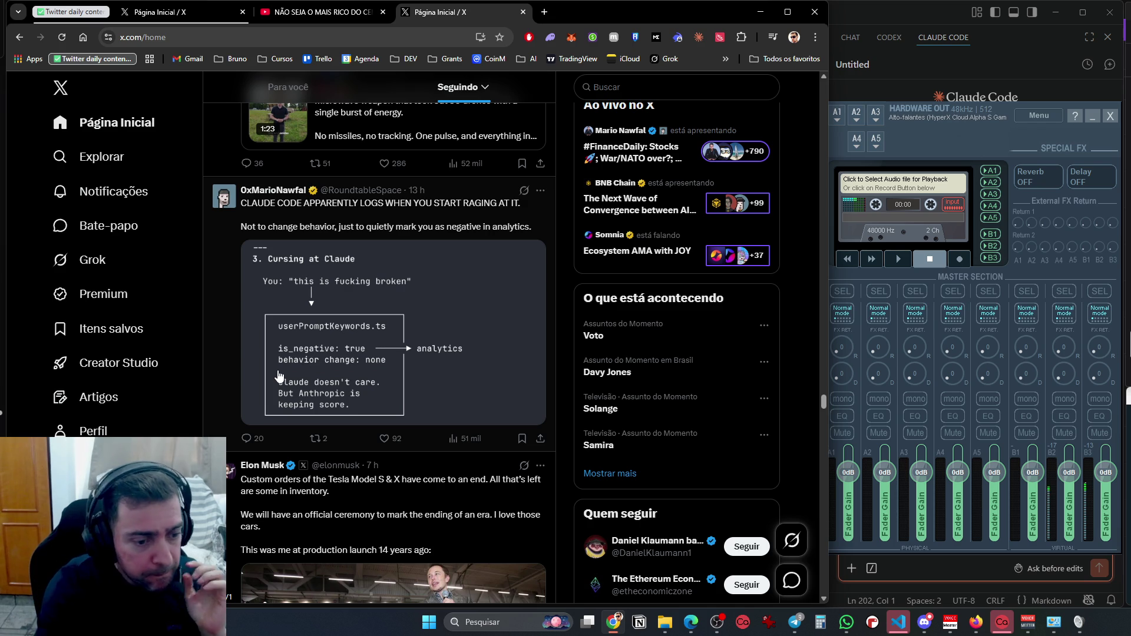
Step: Scroll around the 'new type of crime' post, ending at the P2P Protocol sale post
scroll(357, 422, "down", 5)
scroll(357, 421, "down", 7)
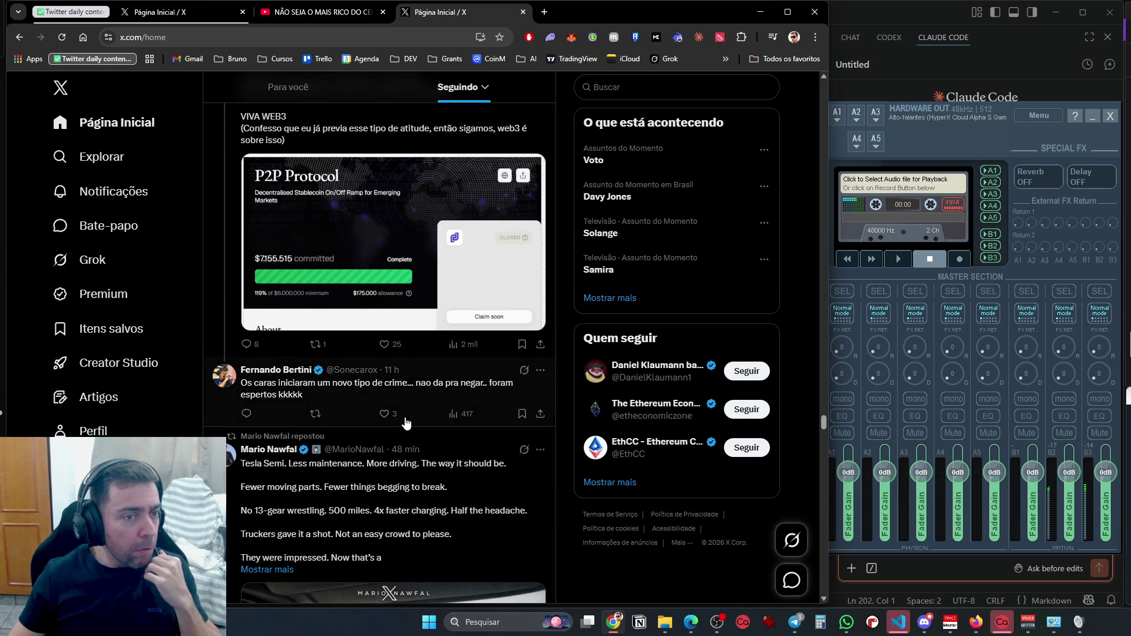
scroll(406, 423, "up", 5)
scroll(406, 423, "down", 4)
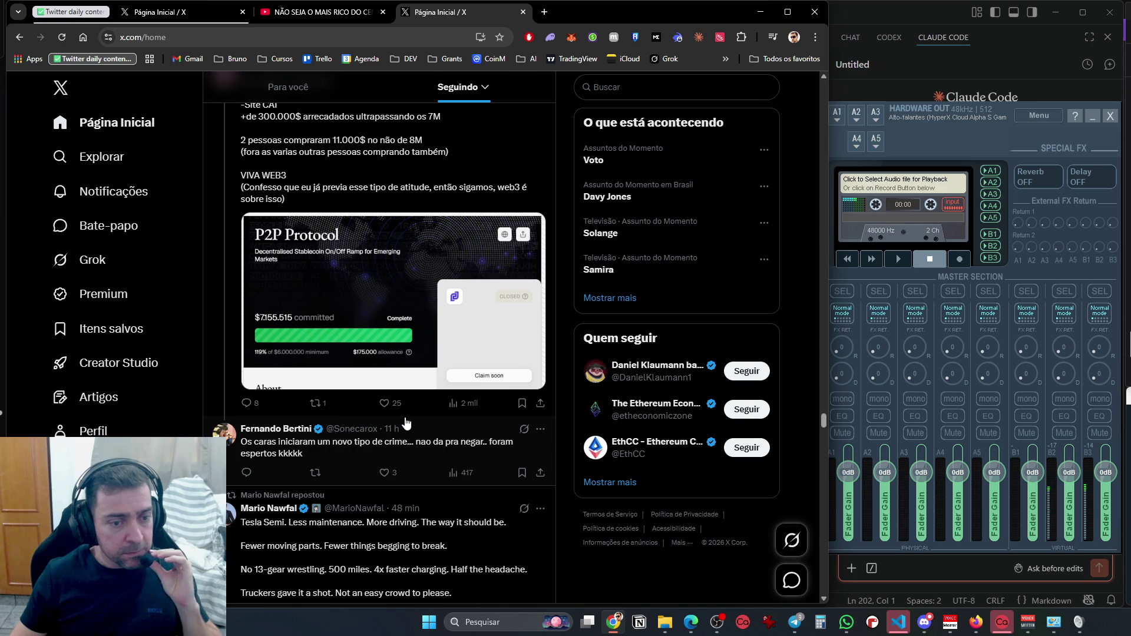
scroll(406, 423, "up", 3)
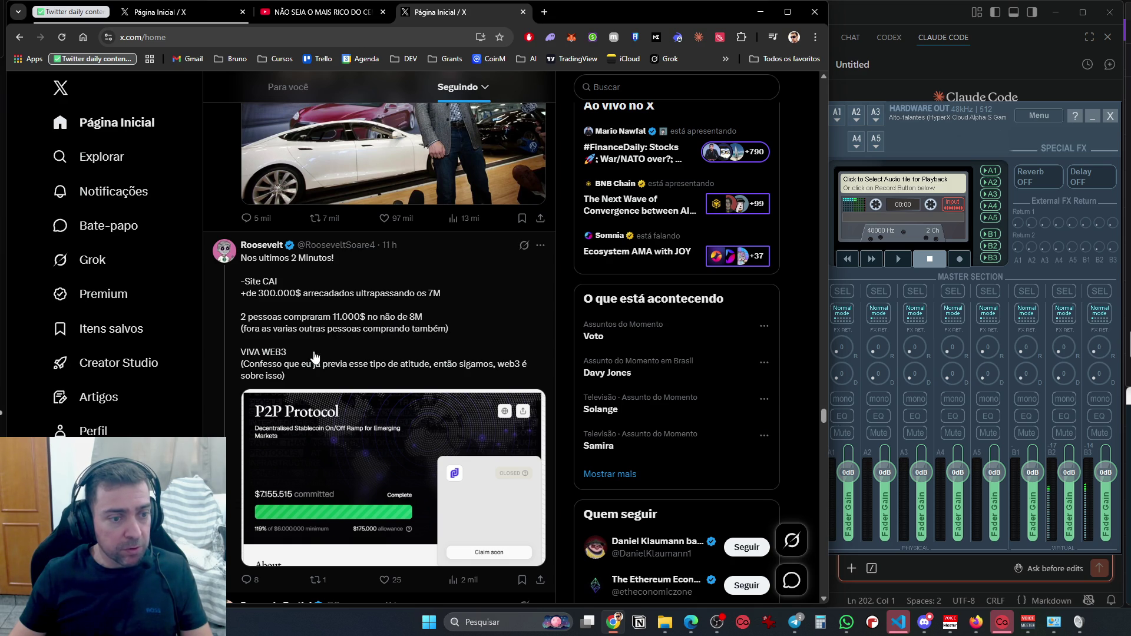
scroll(324, 379, "down", 3)
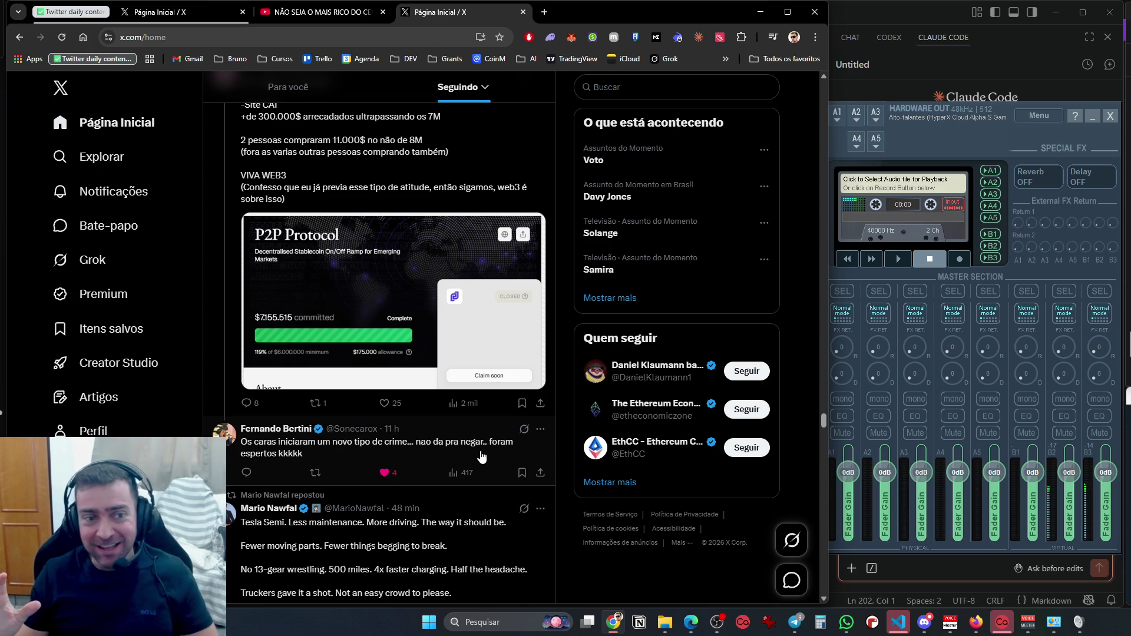
scroll(410, 391, "up", 3)
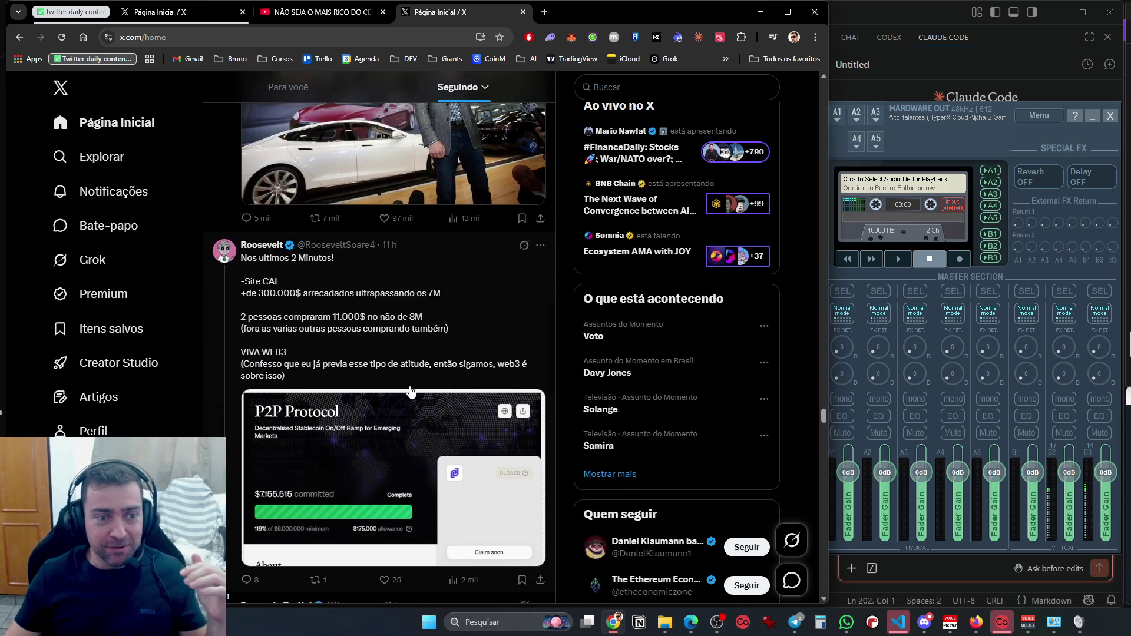
Step: Scroll down the Following timeline to the DEGEN NEWS post about Hyperliquid's mobile app
scroll(412, 393, "down", 1)
scroll(436, 405, "down", 2)
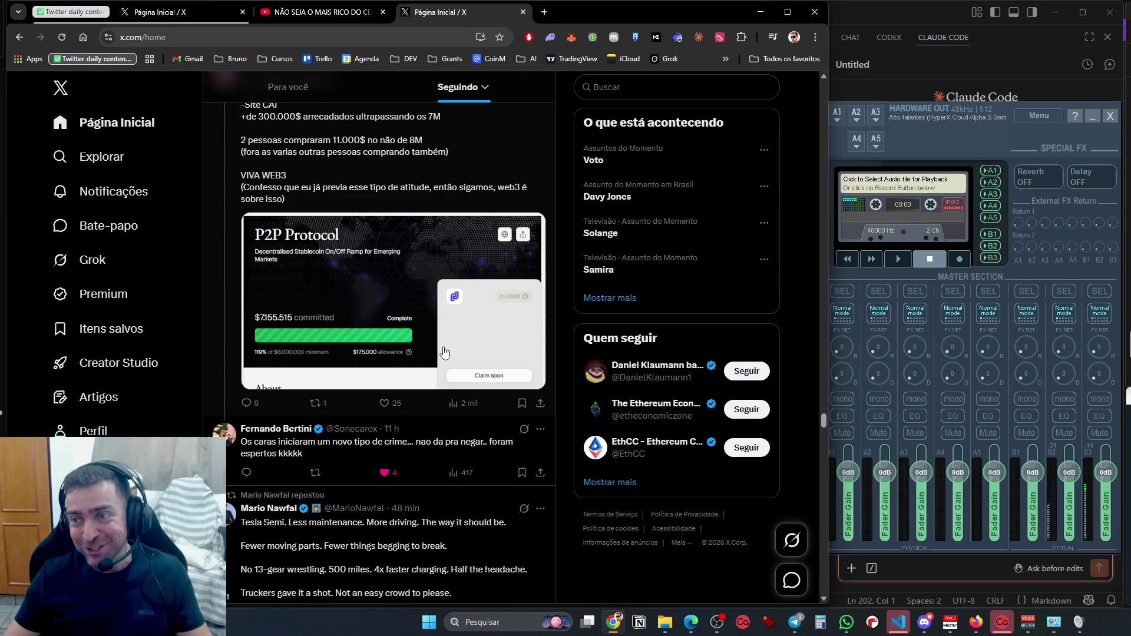
scroll(453, 448, "down", 4)
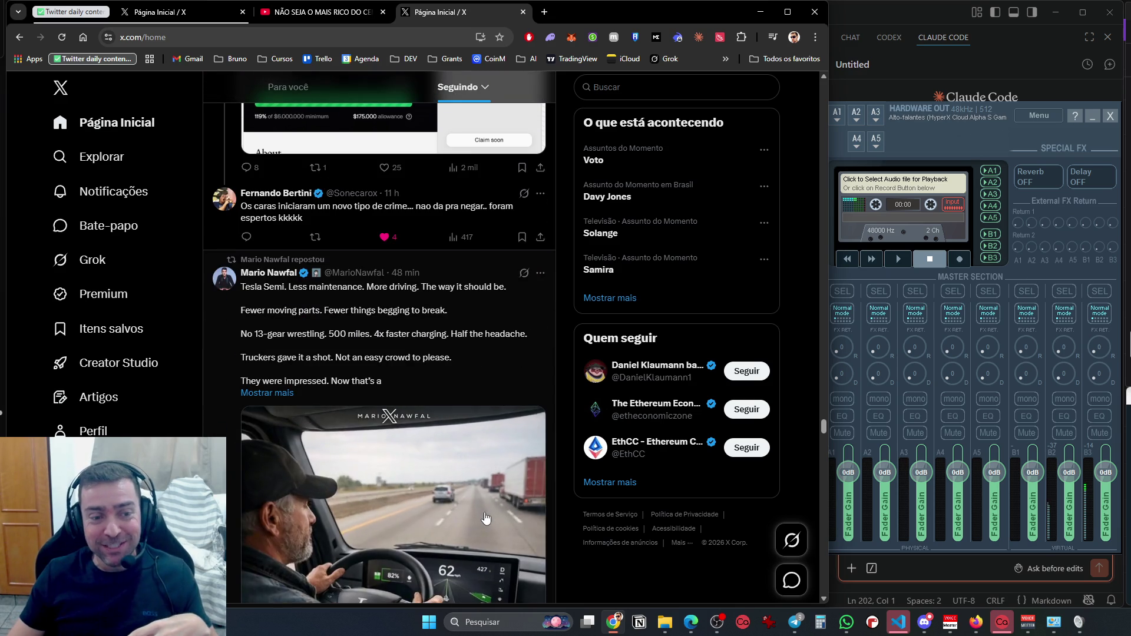
scroll(477, 480, "up", 6)
scroll(417, 326, "down", 3)
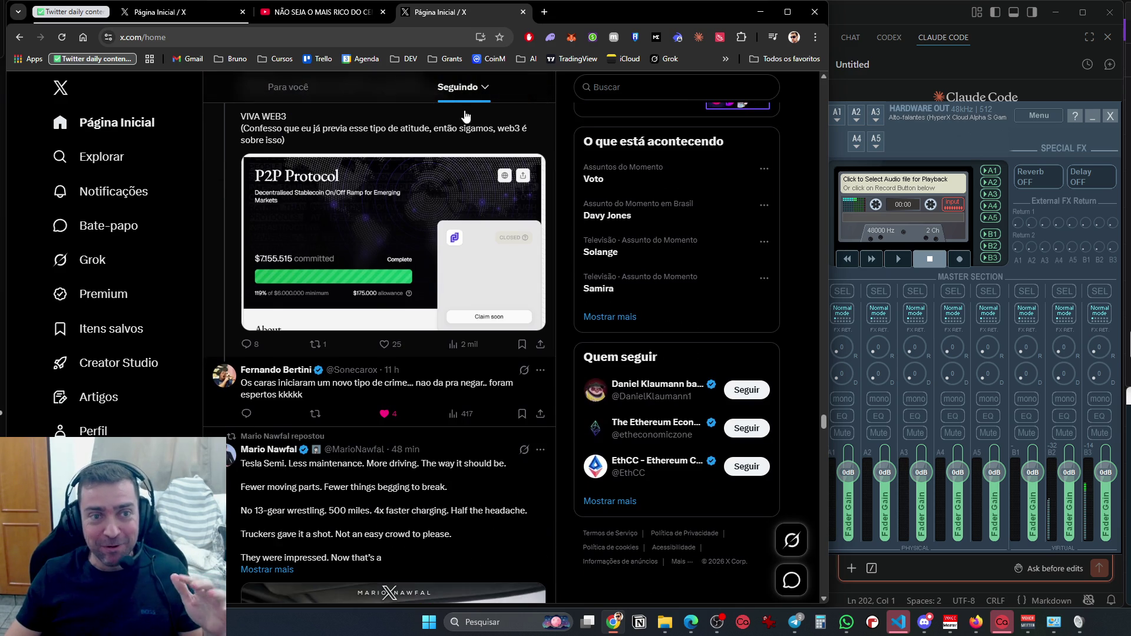
scroll(407, 235, "down", 4)
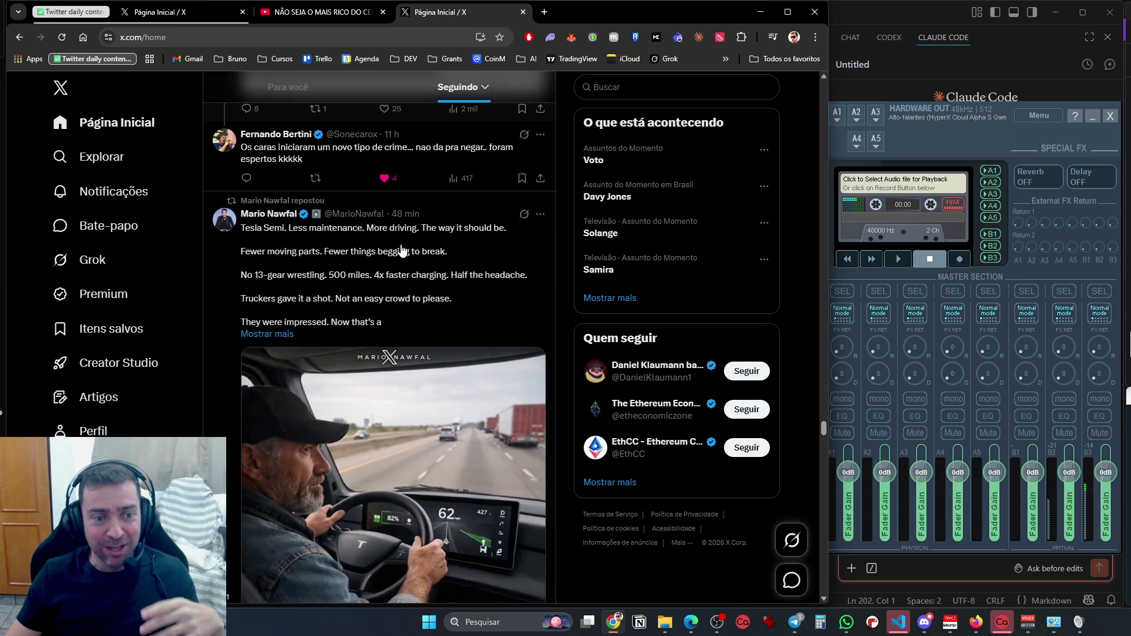
scroll(410, 269, "down", 2)
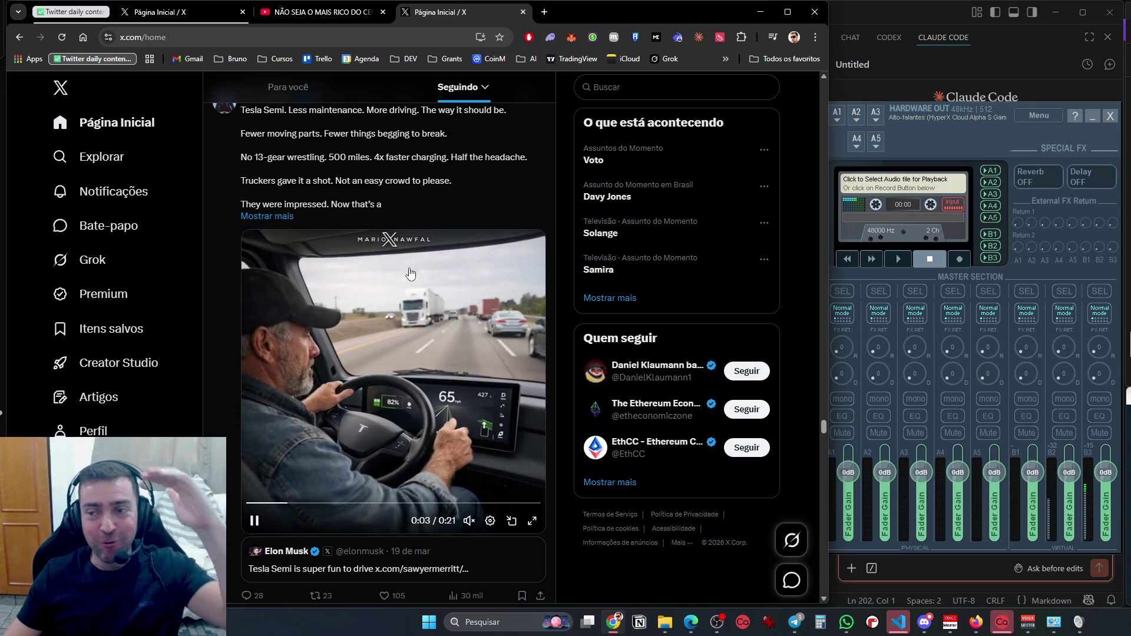
scroll(411, 273, "down", 11)
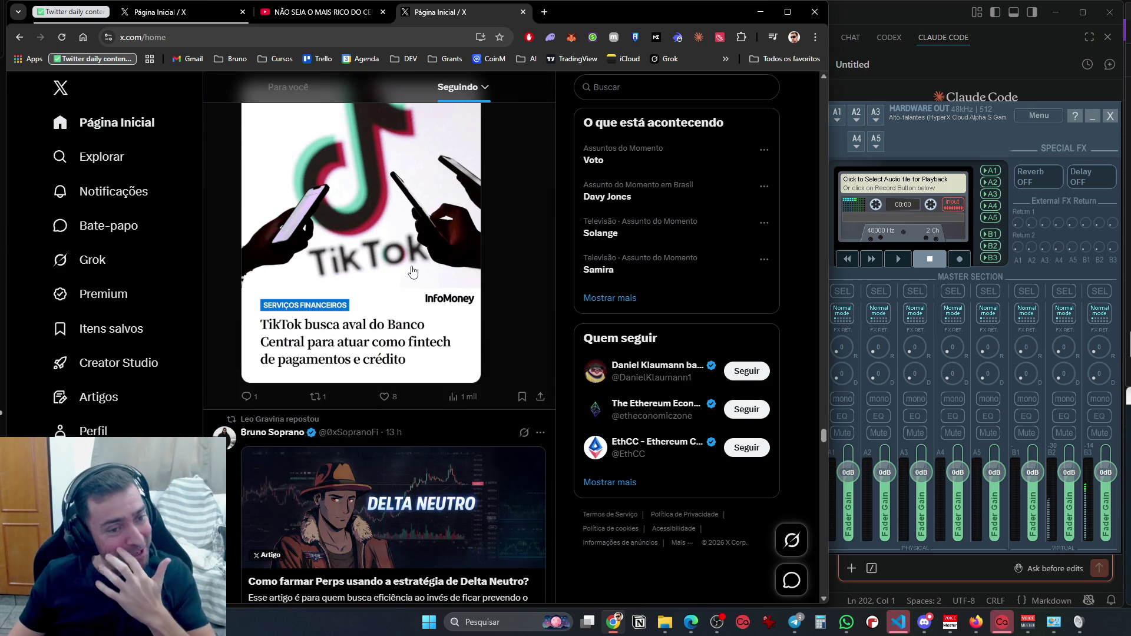
scroll(412, 271, "down", 6)
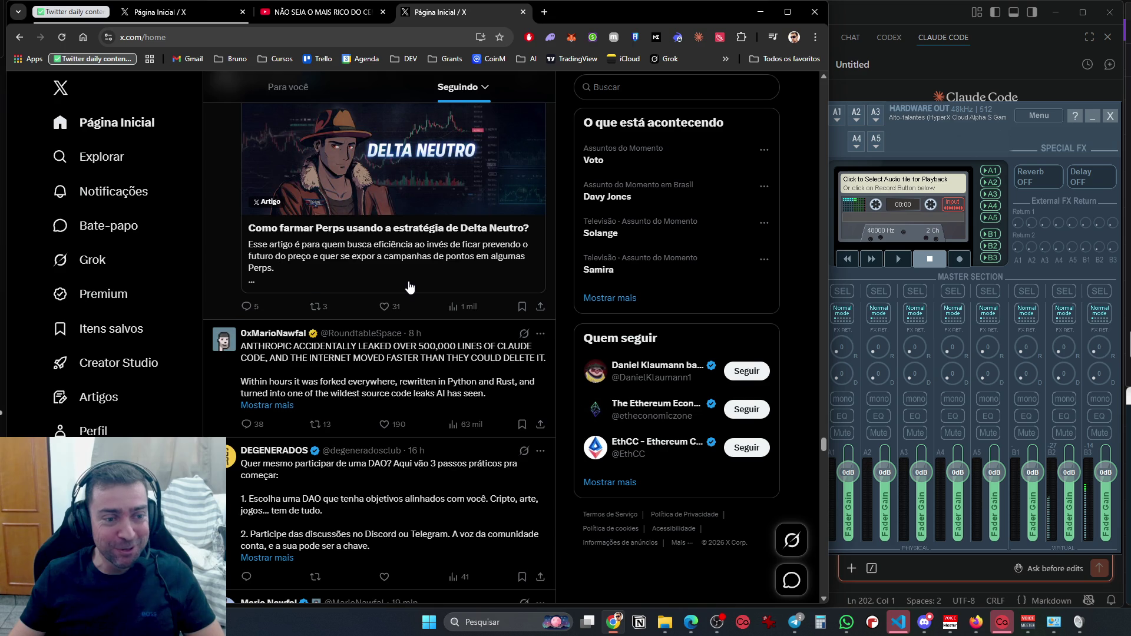
scroll(411, 287, "down", 8)
scroll(401, 282, "up", 8)
scroll(399, 281, "up", 5)
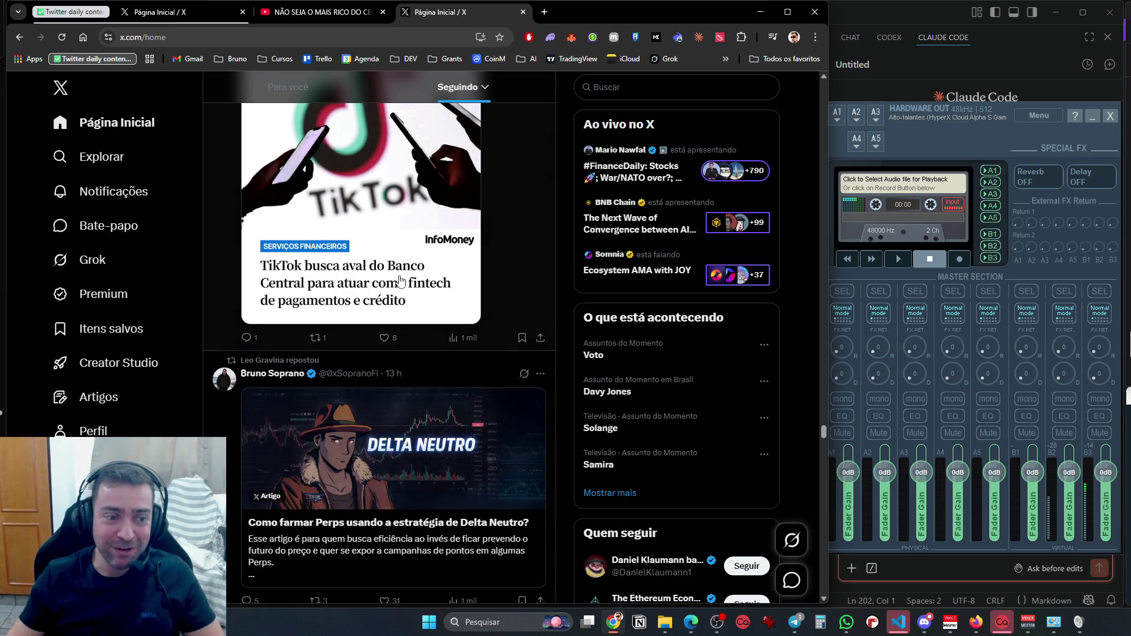
scroll(399, 279, "up", 8)
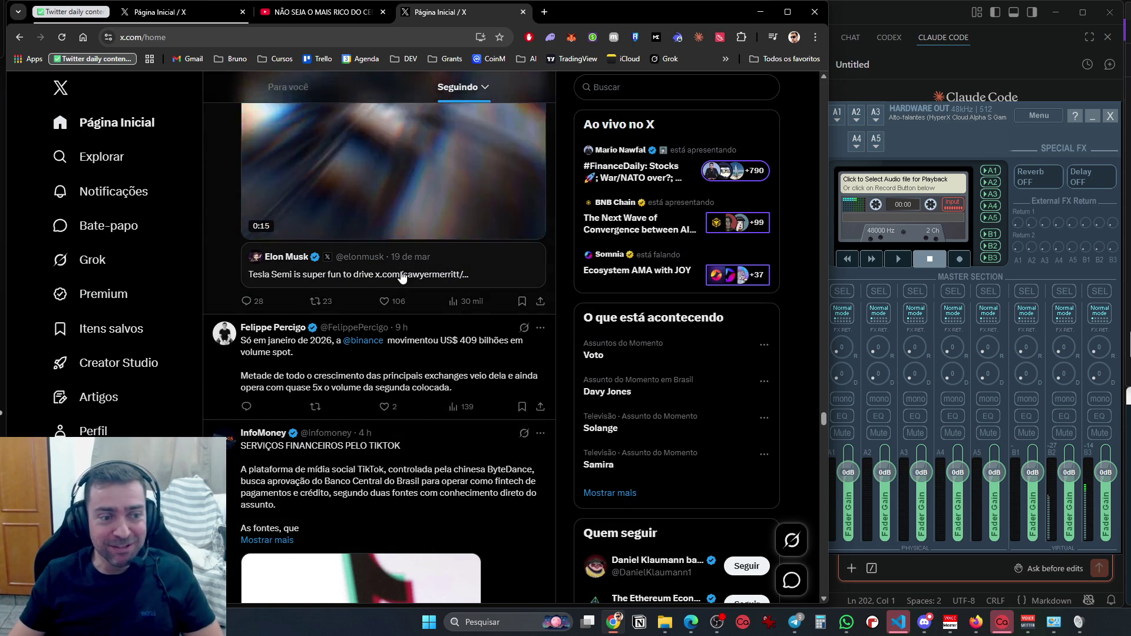
scroll(399, 277, "down", 10)
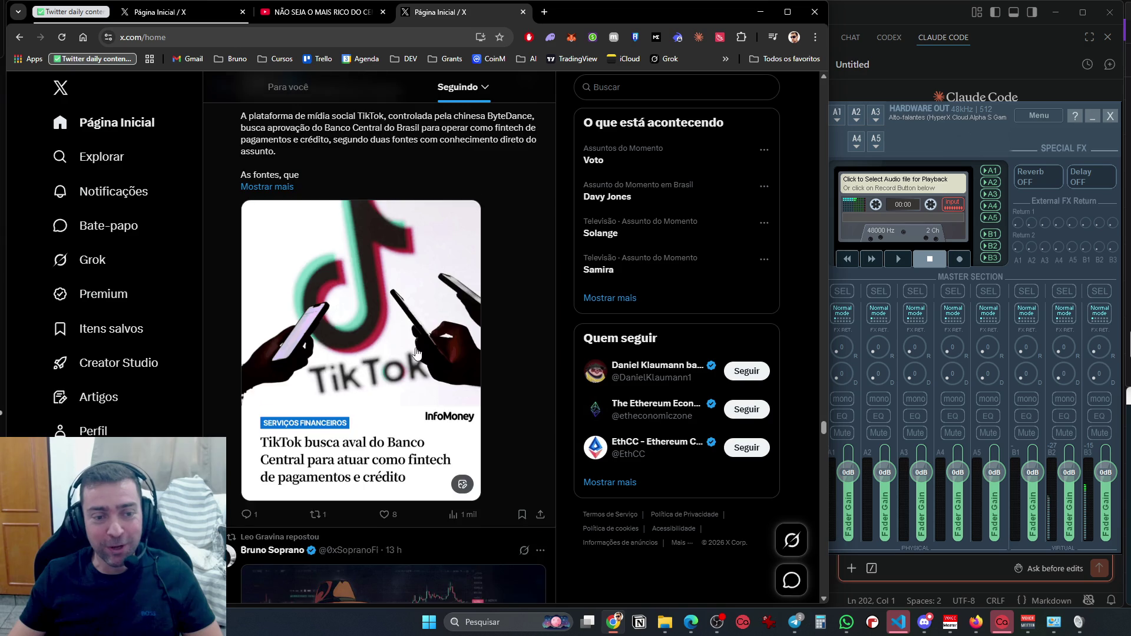
scroll(416, 359, "down", 6)
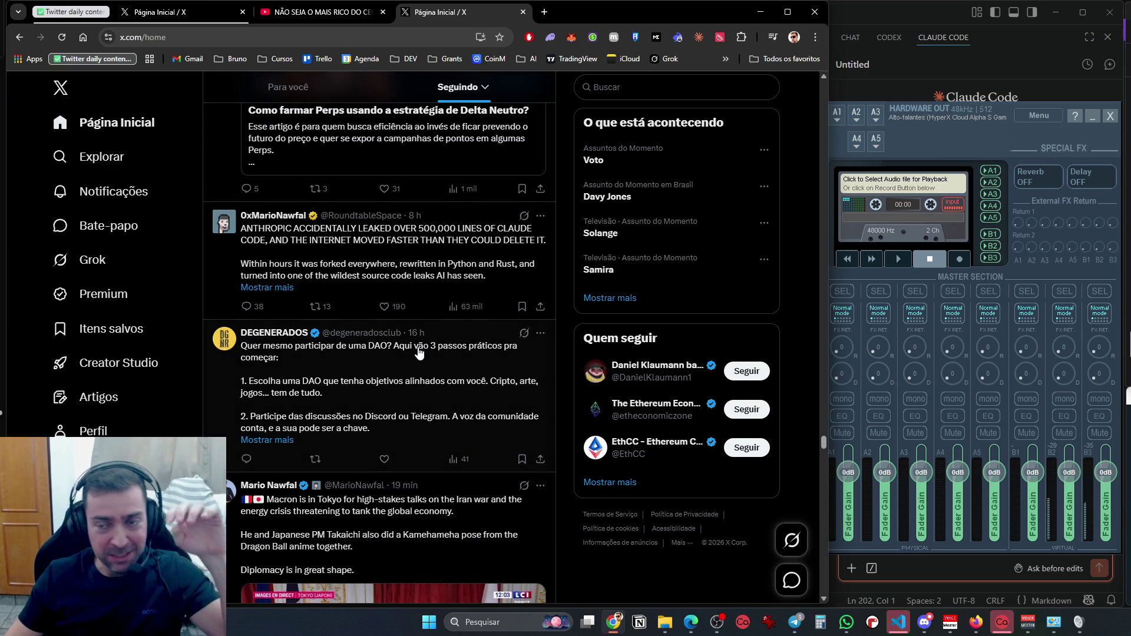
scroll(421, 350, "down", 15)
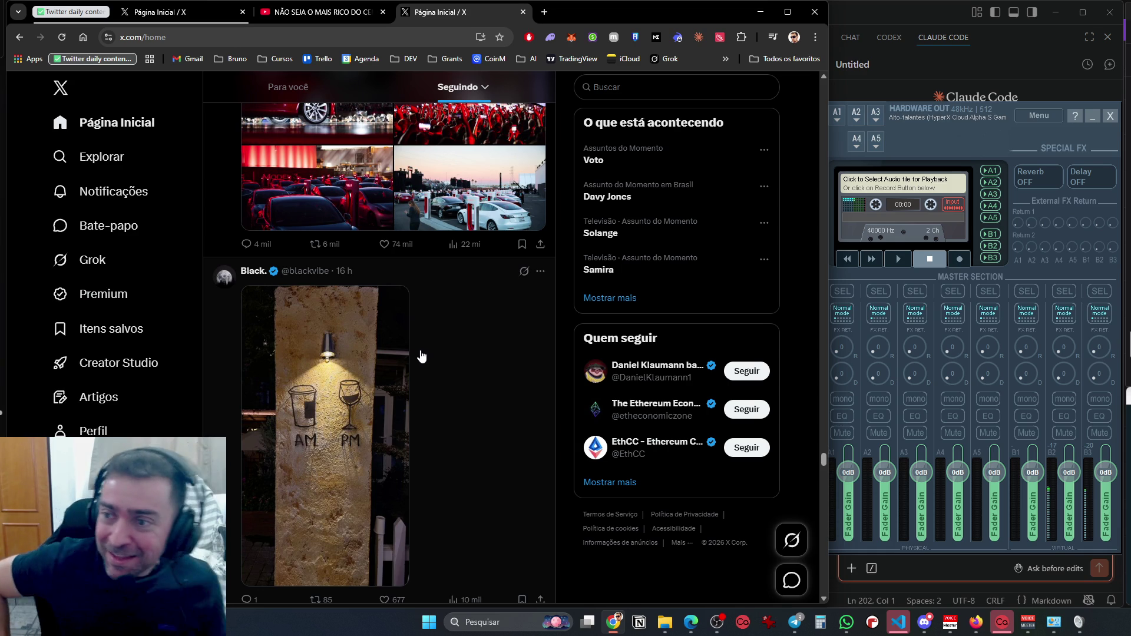
scroll(422, 352, "down", 10)
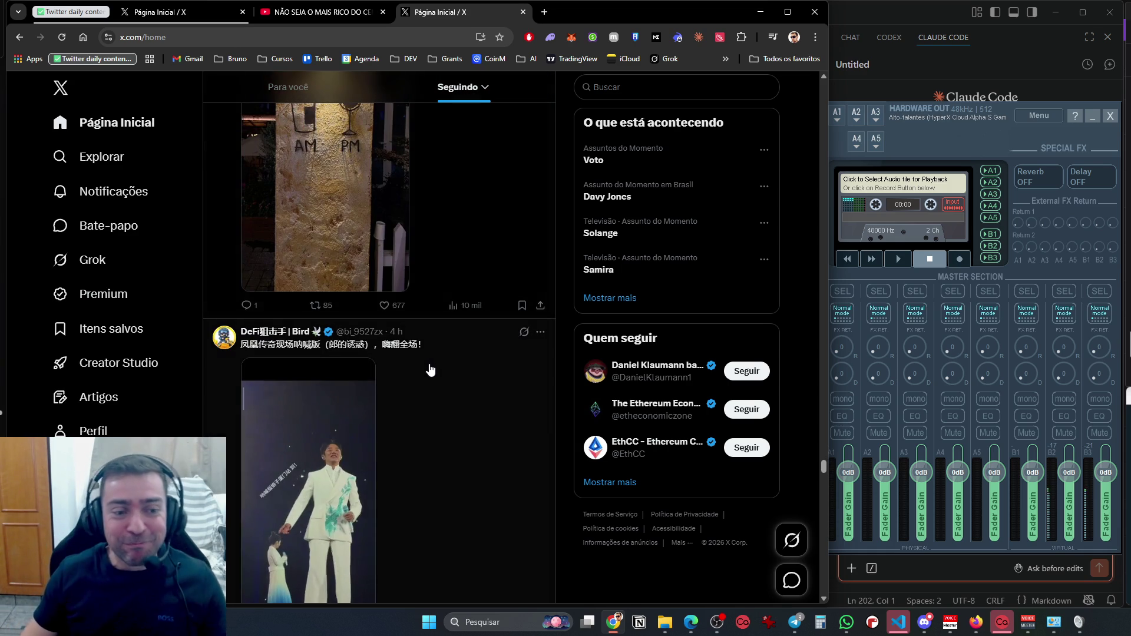
scroll(429, 371, "down", 5)
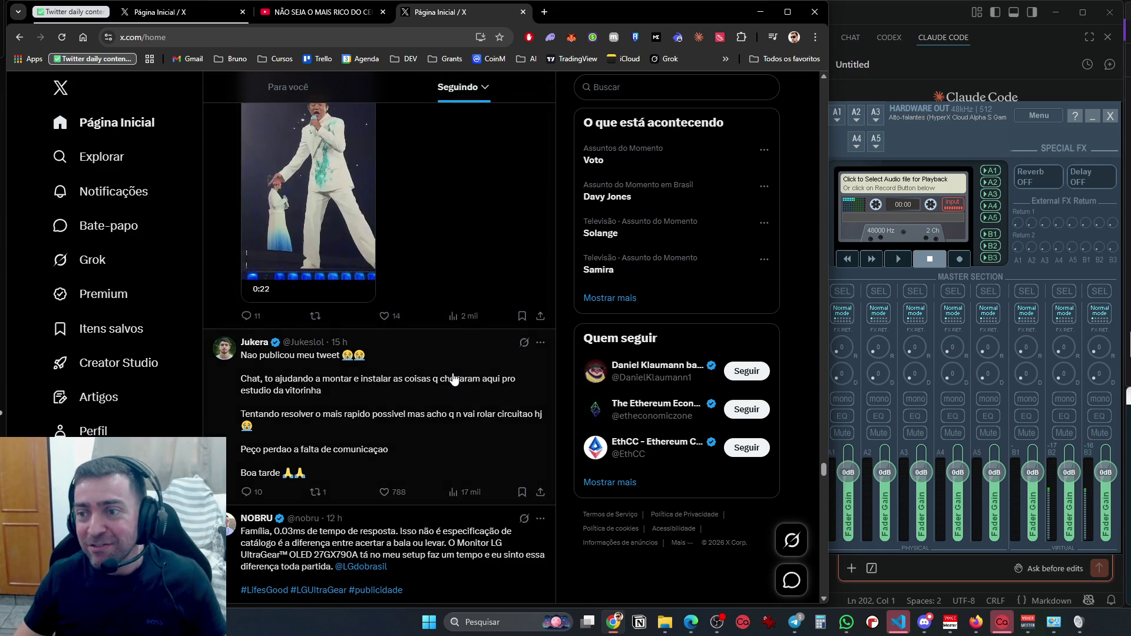
scroll(451, 377, "down", 3)
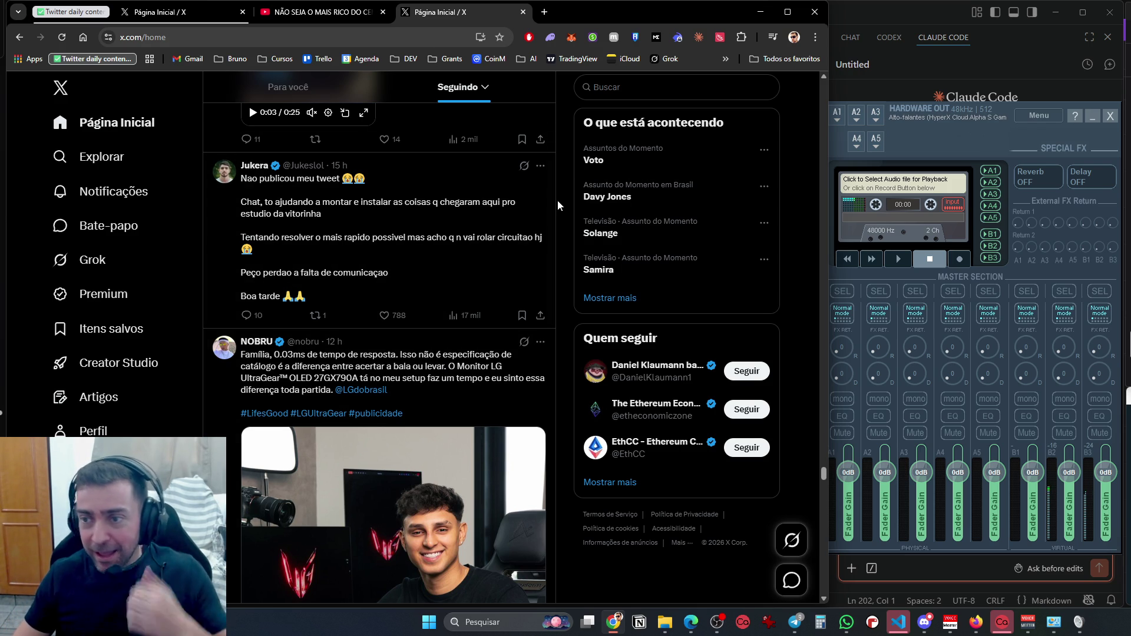
scroll(557, 200, "down", 15)
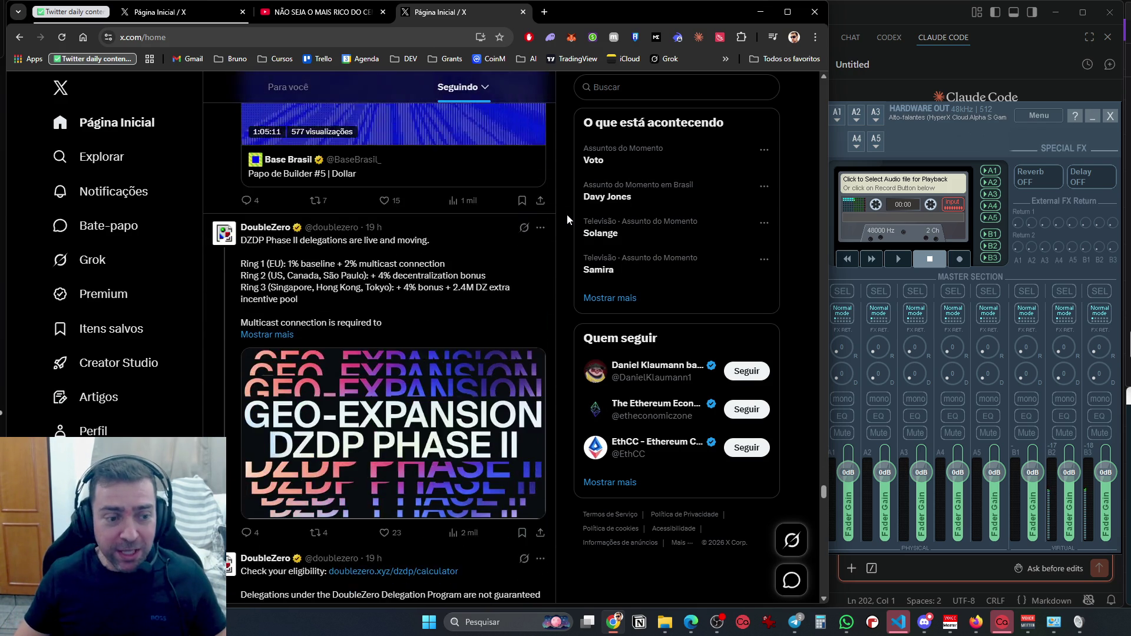
scroll(567, 215, "down", 5)
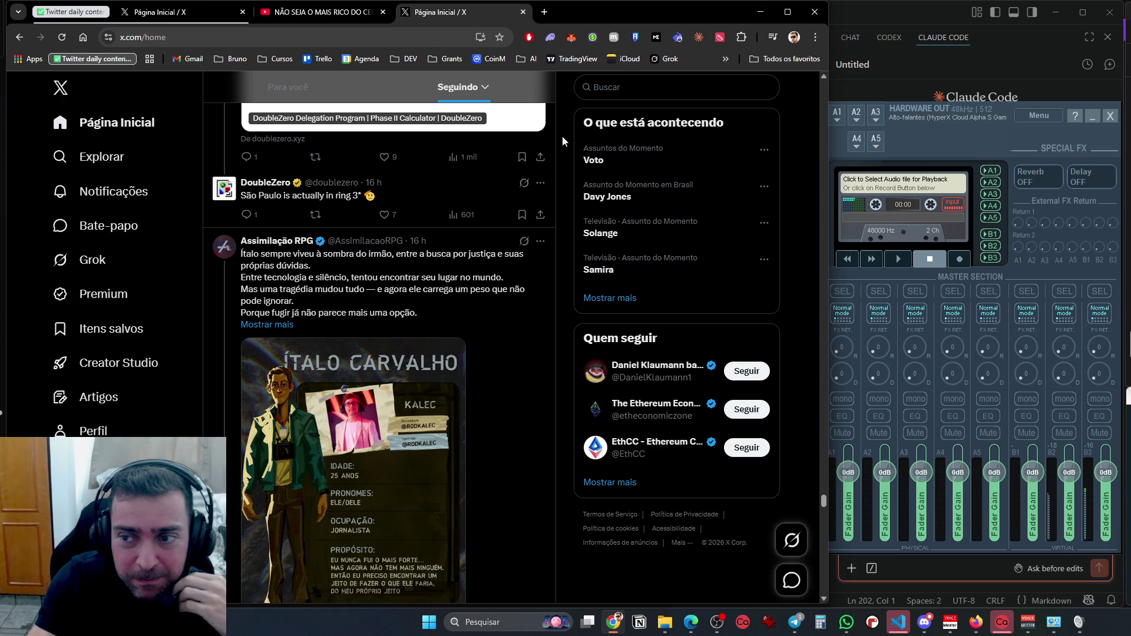
scroll(530, 344, "down", 15)
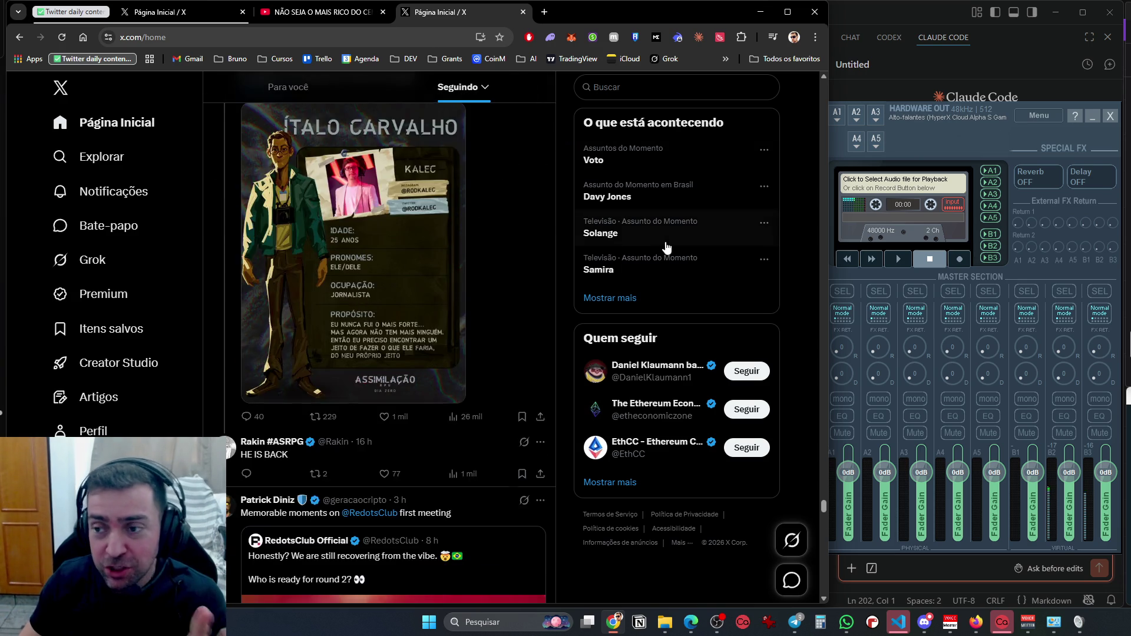
scroll(531, 344, "down", 13)
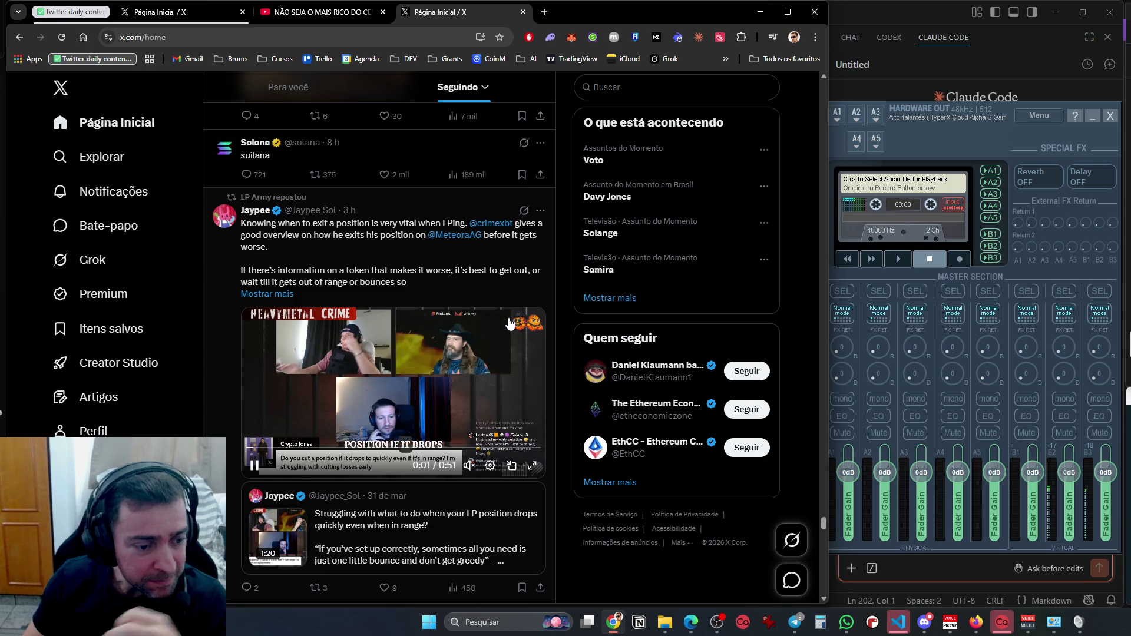
scroll(517, 356, "down", 5)
scroll(508, 324, "down", 4)
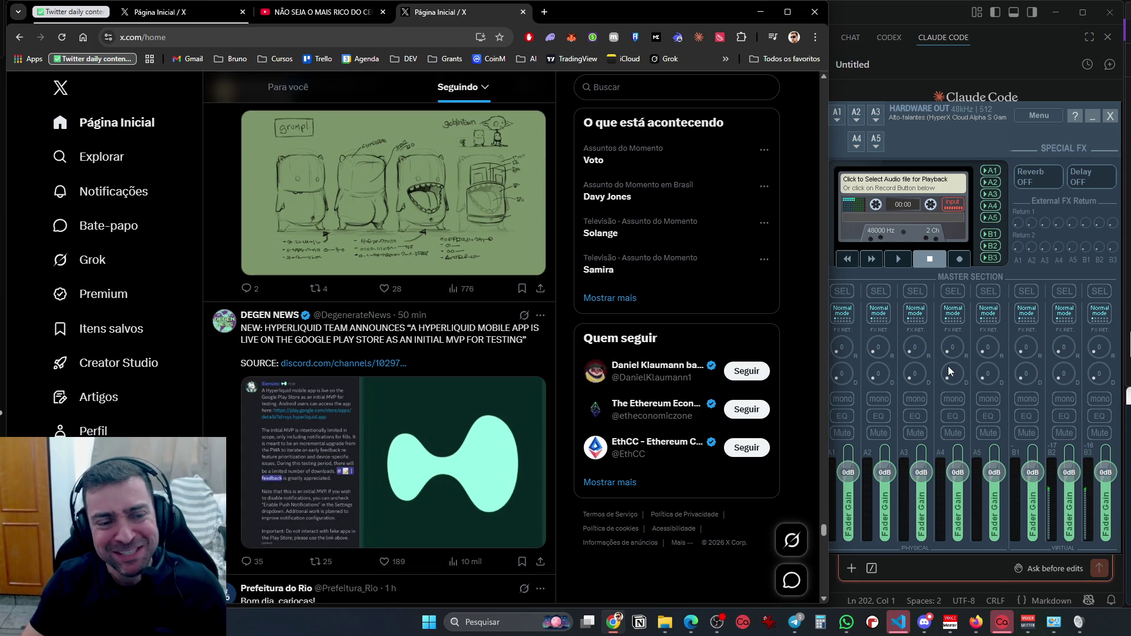
Step: Launch Antigravity from the system search
key("super")
type("antigravity")
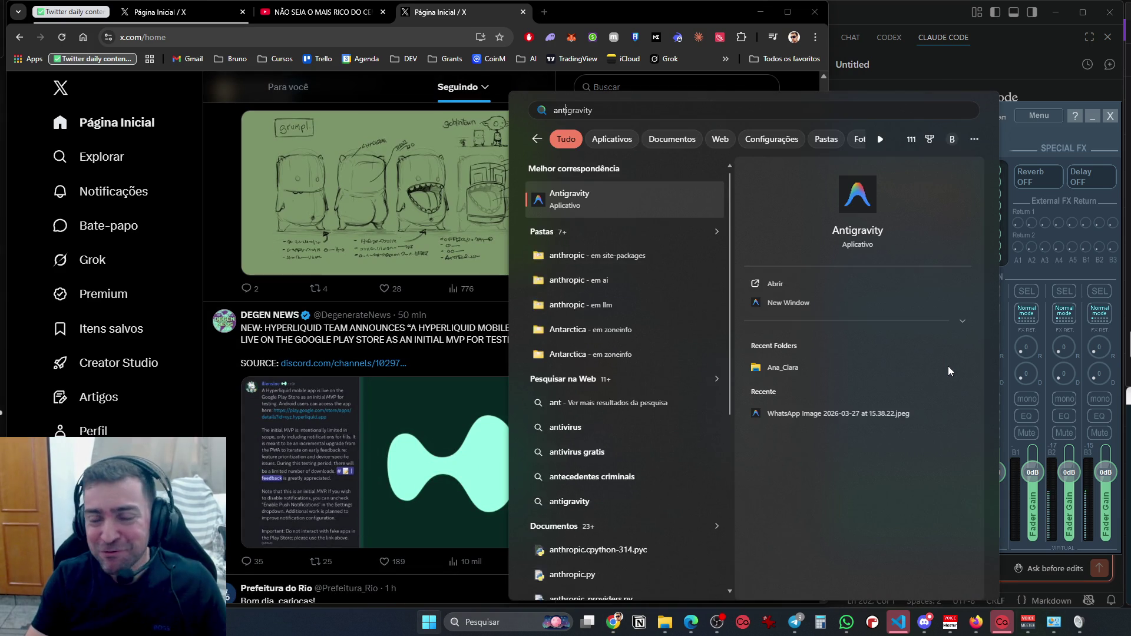
key("Return")
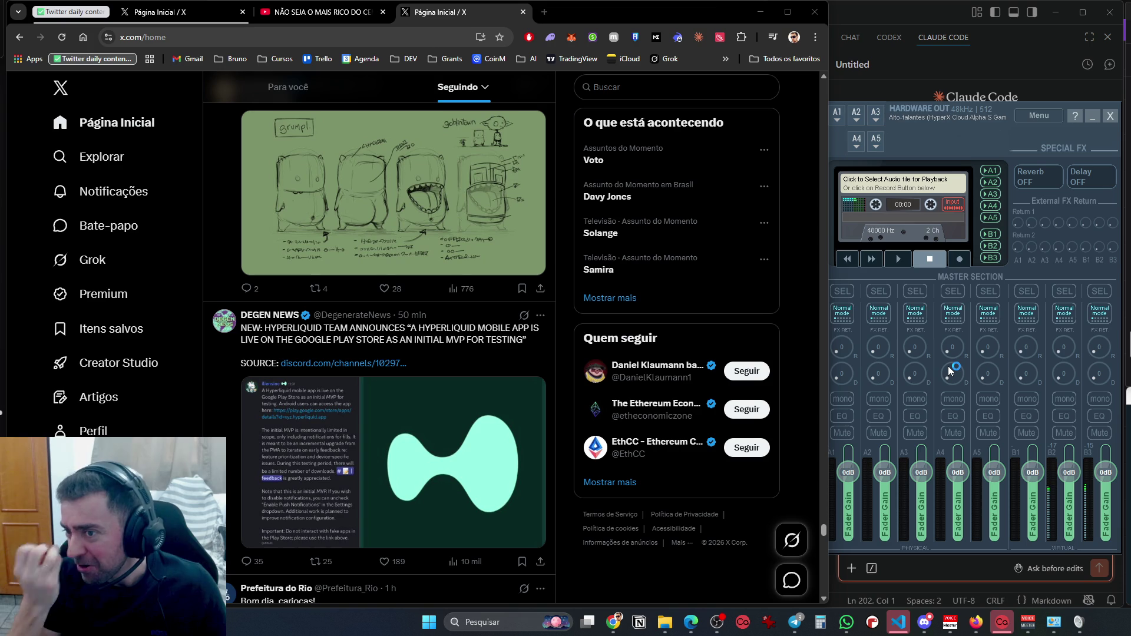
Step: Scroll the X feed down to the 'manifesting.' post
scroll(557, 390, "down", 6)
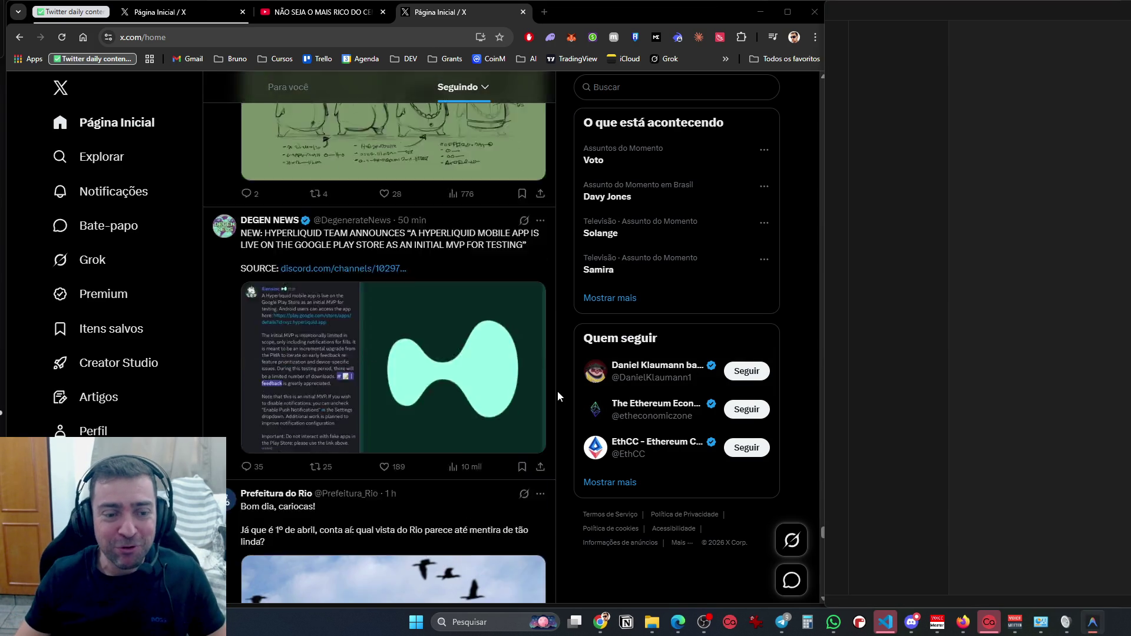
scroll(560, 390, "down", 5)
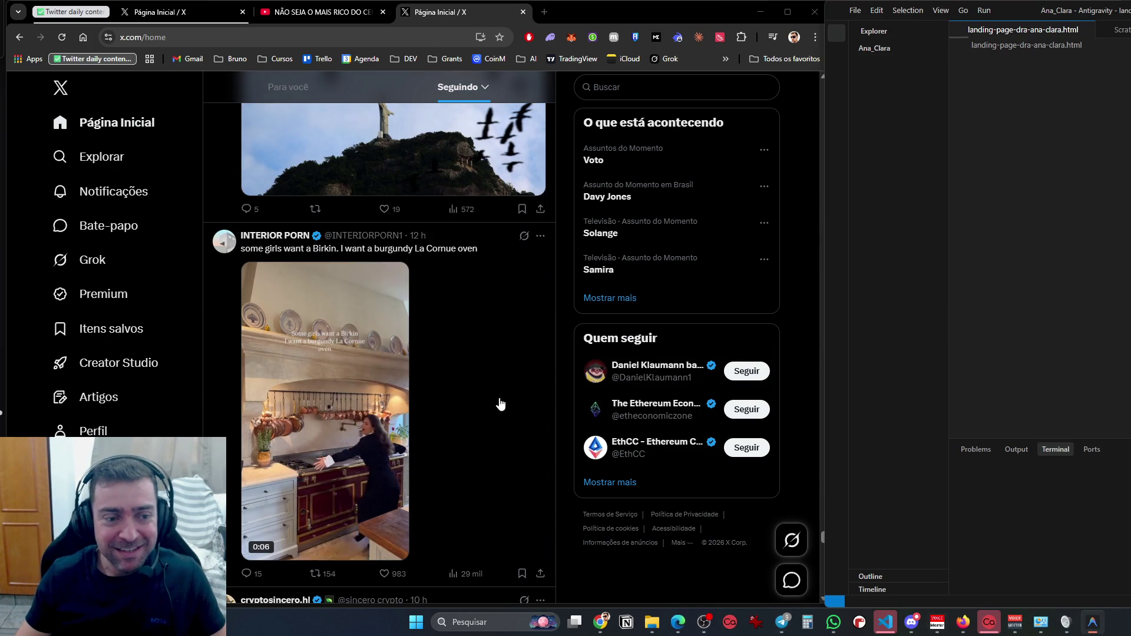
scroll(470, 361, "down", 4)
scroll(470, 361, "down", 6)
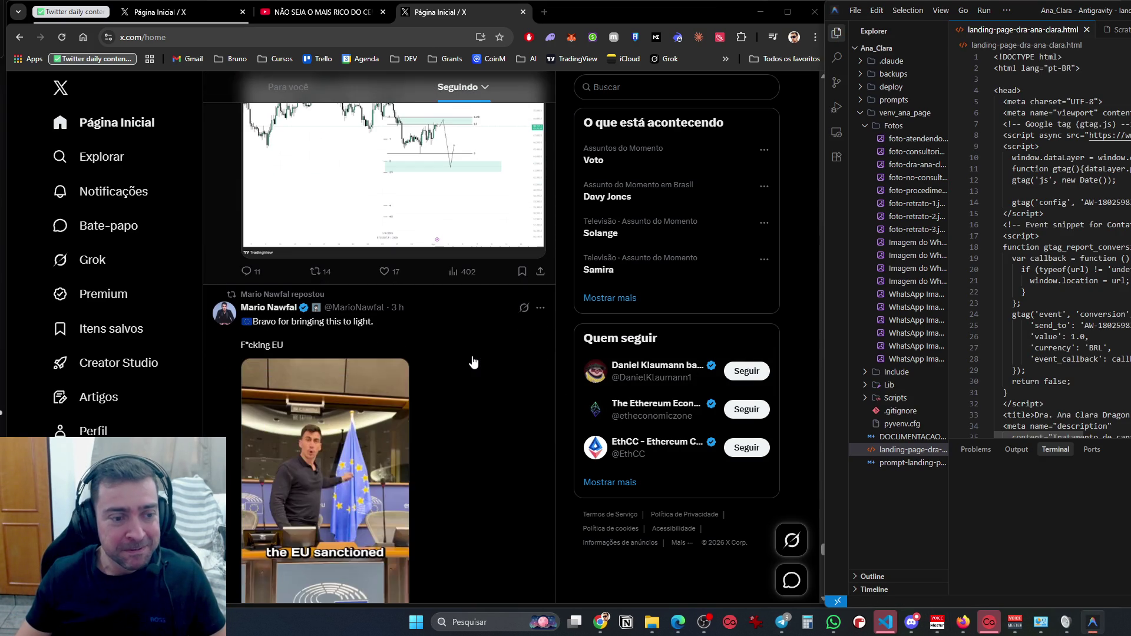
scroll(473, 361, "down", 7)
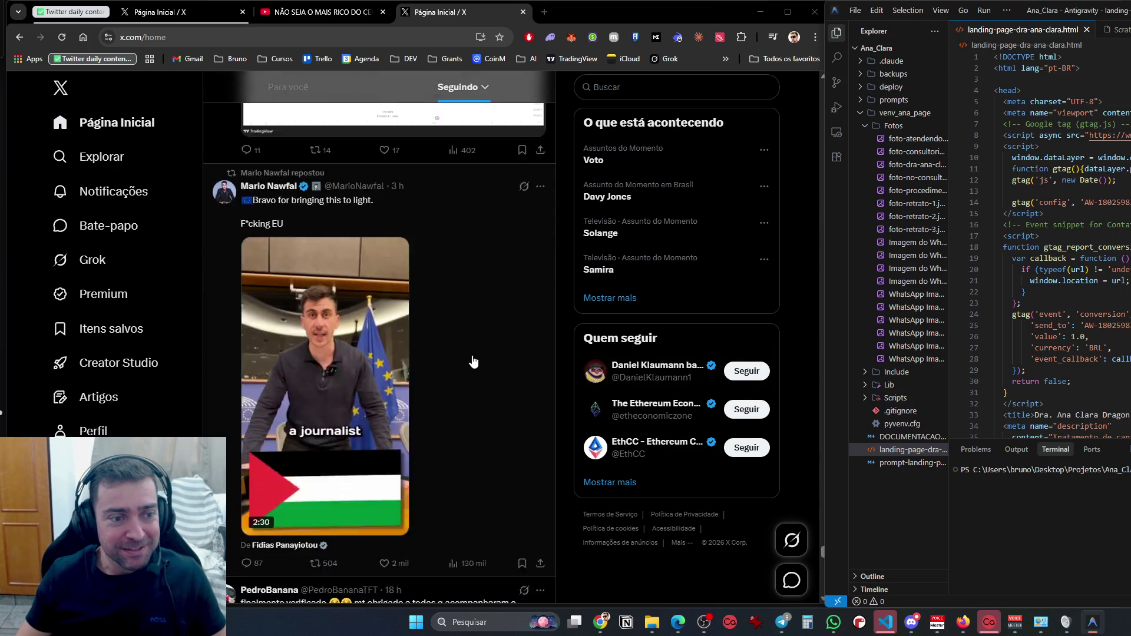
scroll(473, 361, "down", 7)
scroll(473, 361, "up", 5)
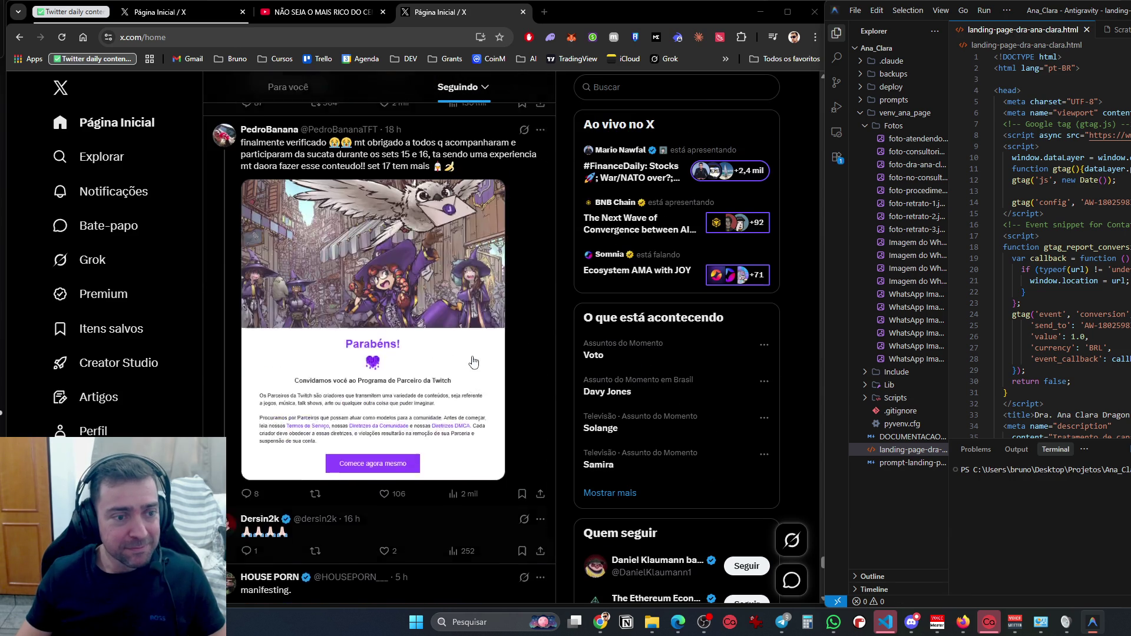
scroll(473, 362, "down", 7)
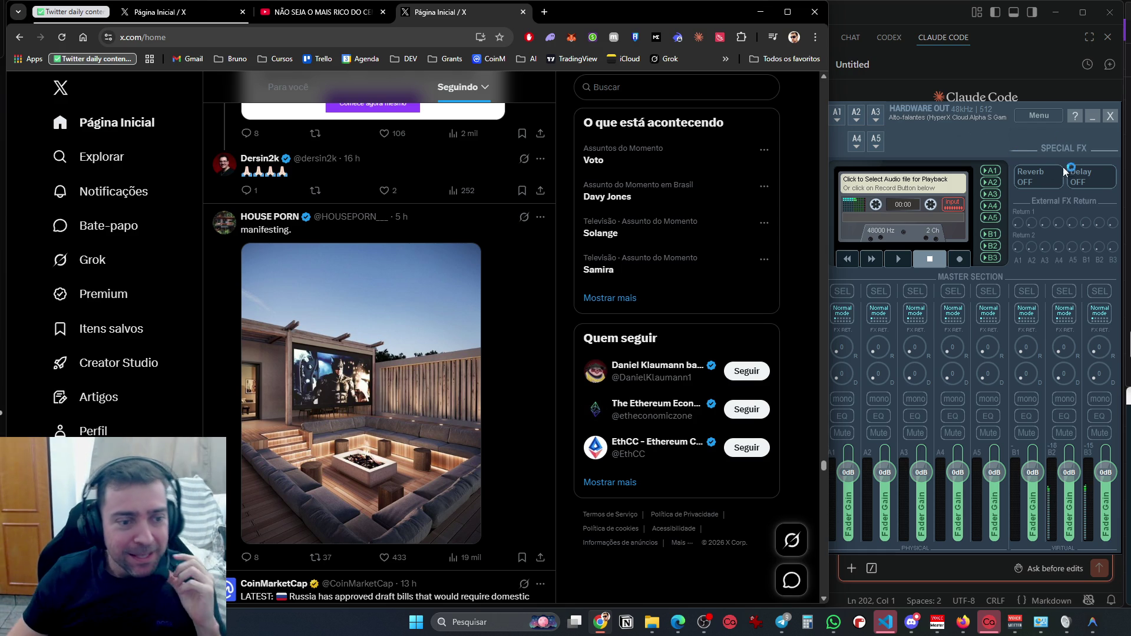
scroll(410, 393, "down", 10)
scroll(411, 393, "down", 6)
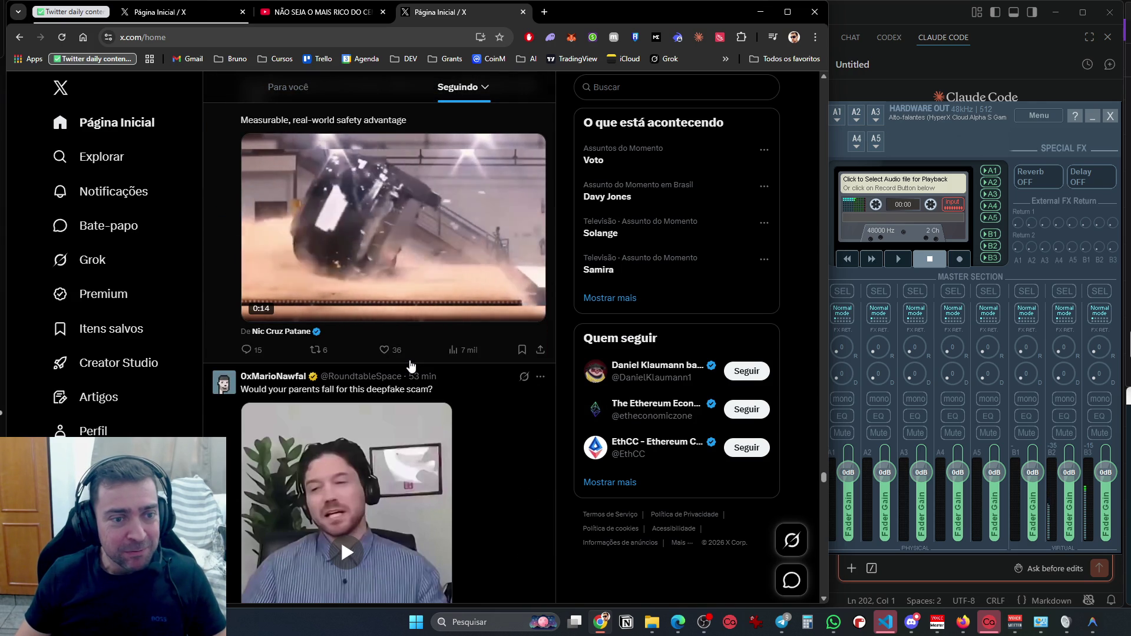
scroll(410, 365, "down", 5)
scroll(411, 367, "down", 5)
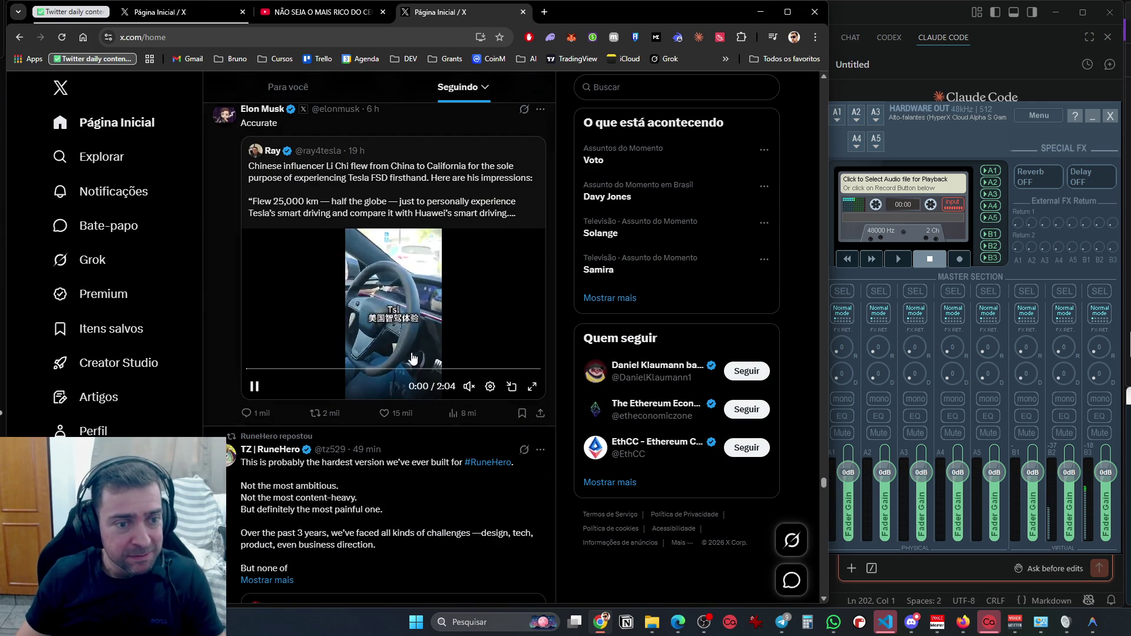
scroll(412, 359, "down", 1)
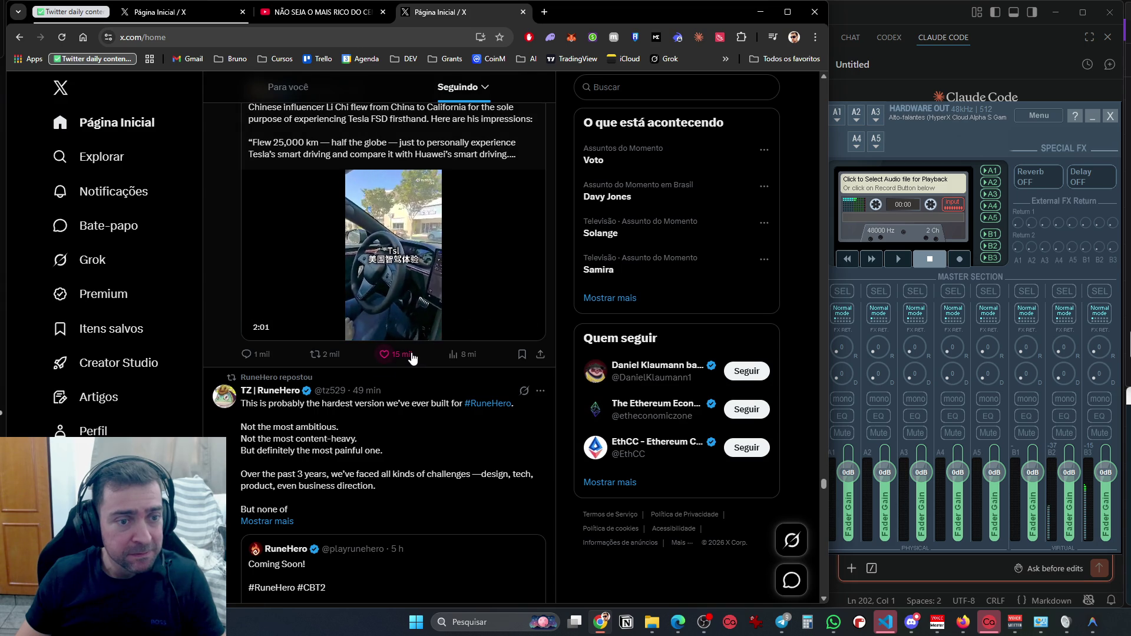
scroll(450, 377, "down", 20)
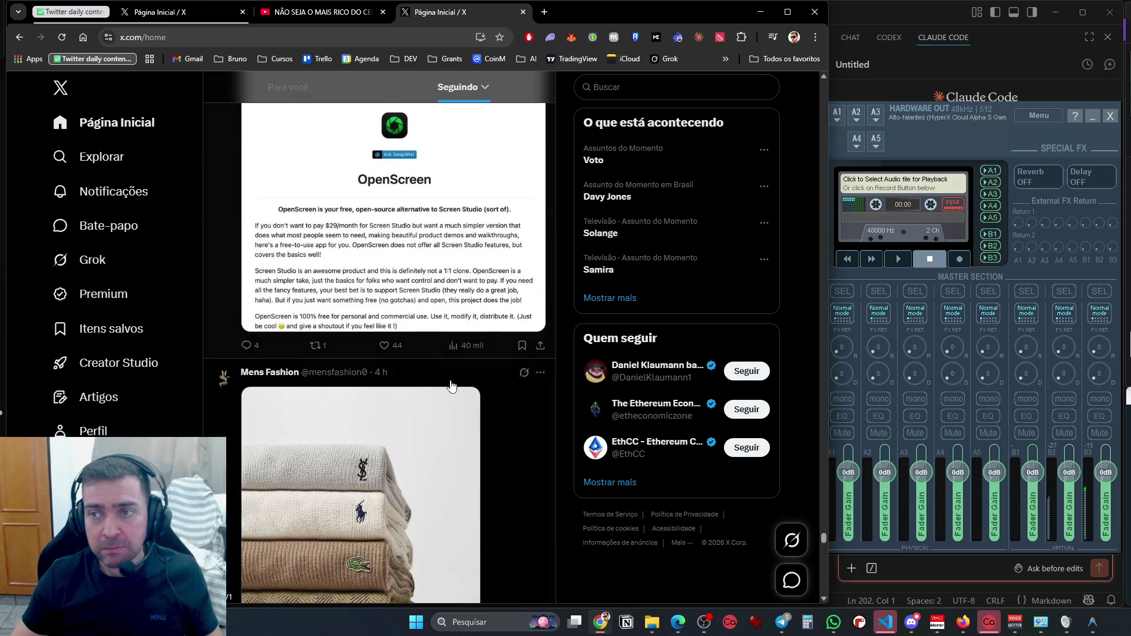
scroll(451, 372, "down", 5)
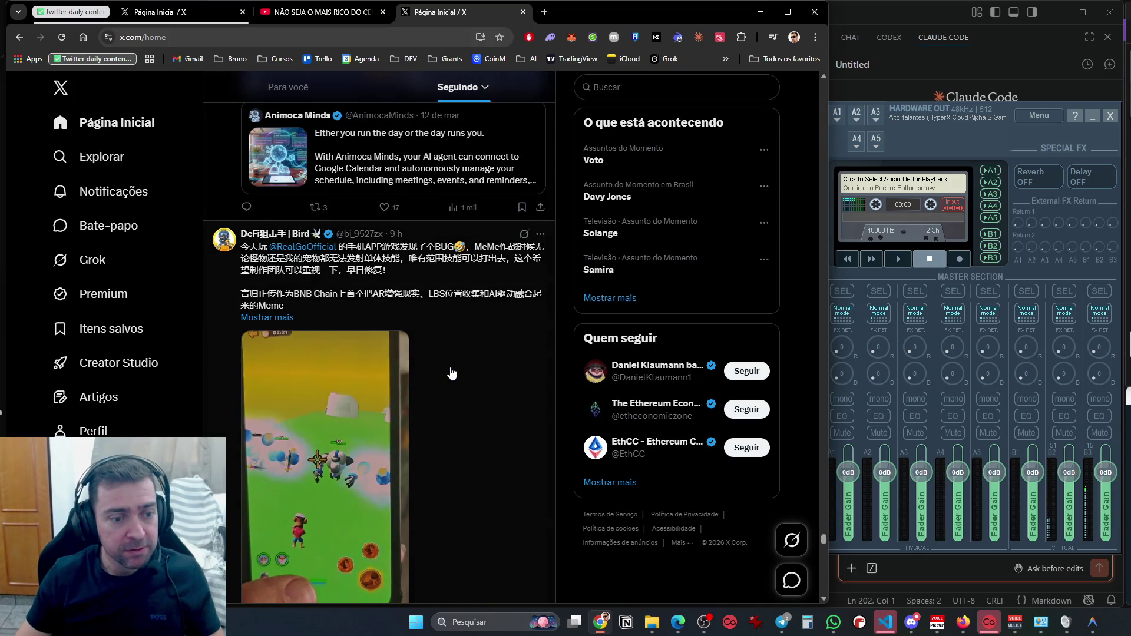
scroll(450, 371, "down", 10)
scroll(460, 360, "down", 10)
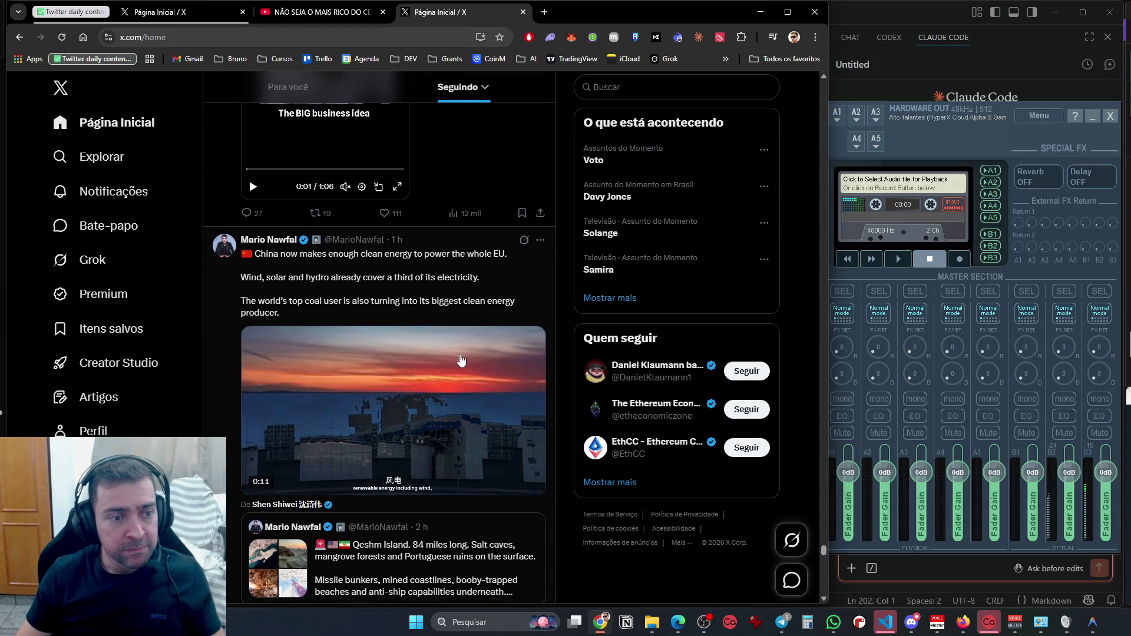
scroll(461, 360, "down", 5)
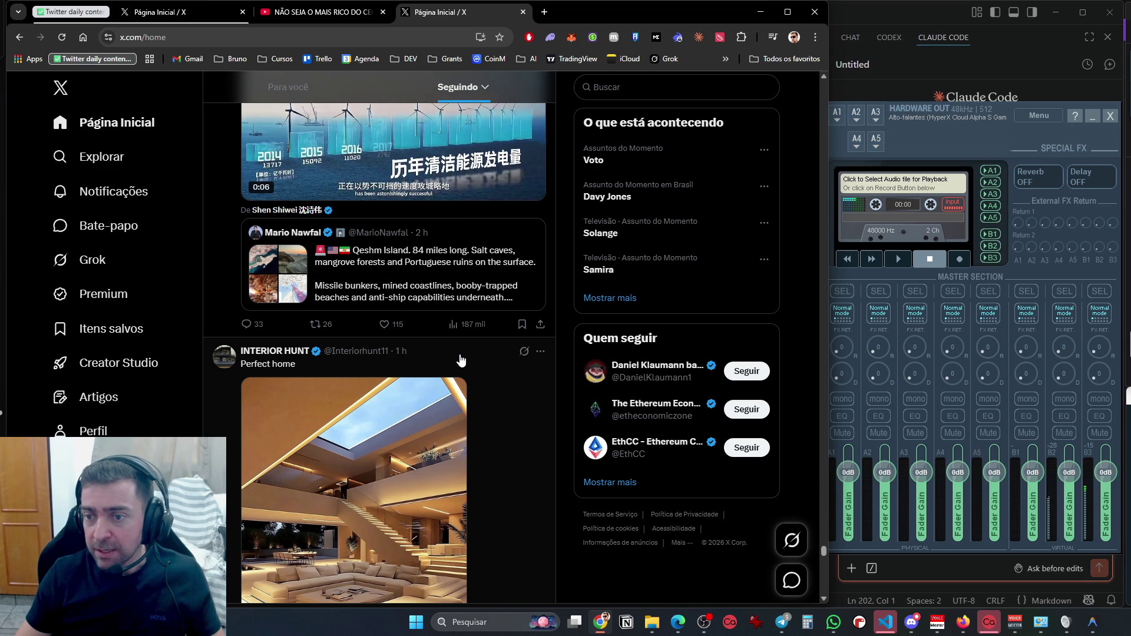
scroll(461, 360, "down", 5)
scroll(461, 358, "down", 10)
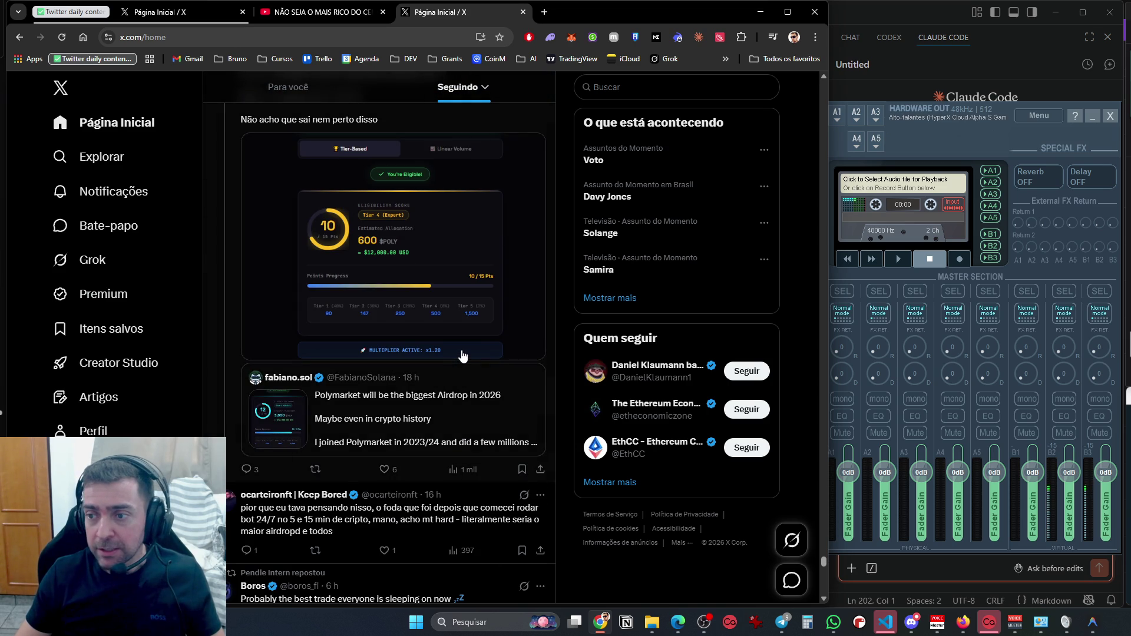
scroll(463, 356, "down", 12)
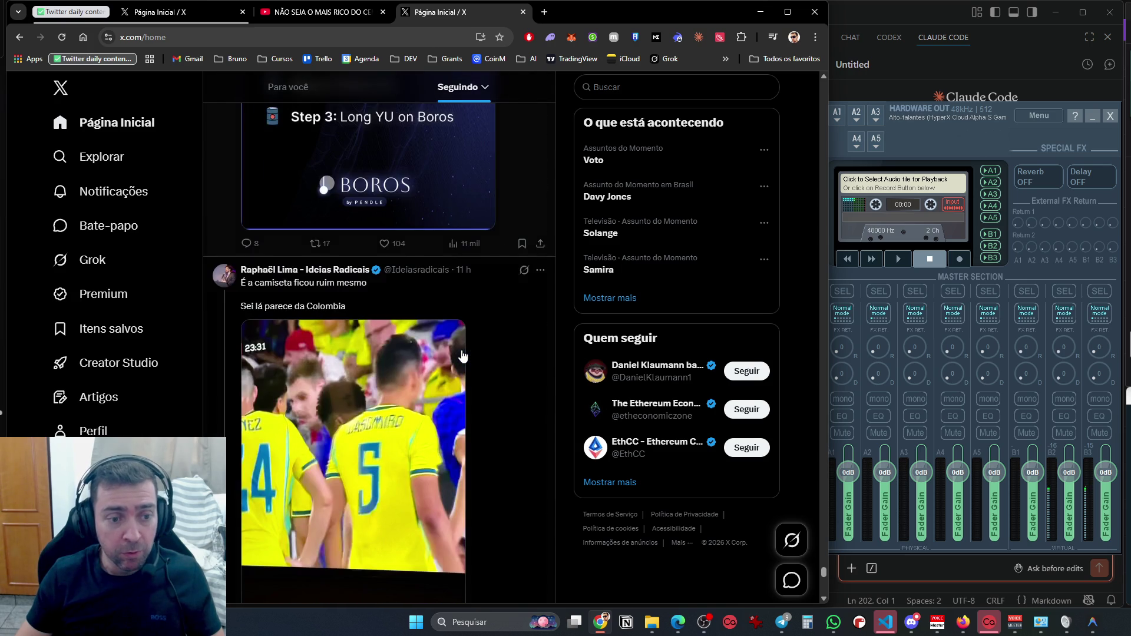
scroll(463, 356, "down", 12)
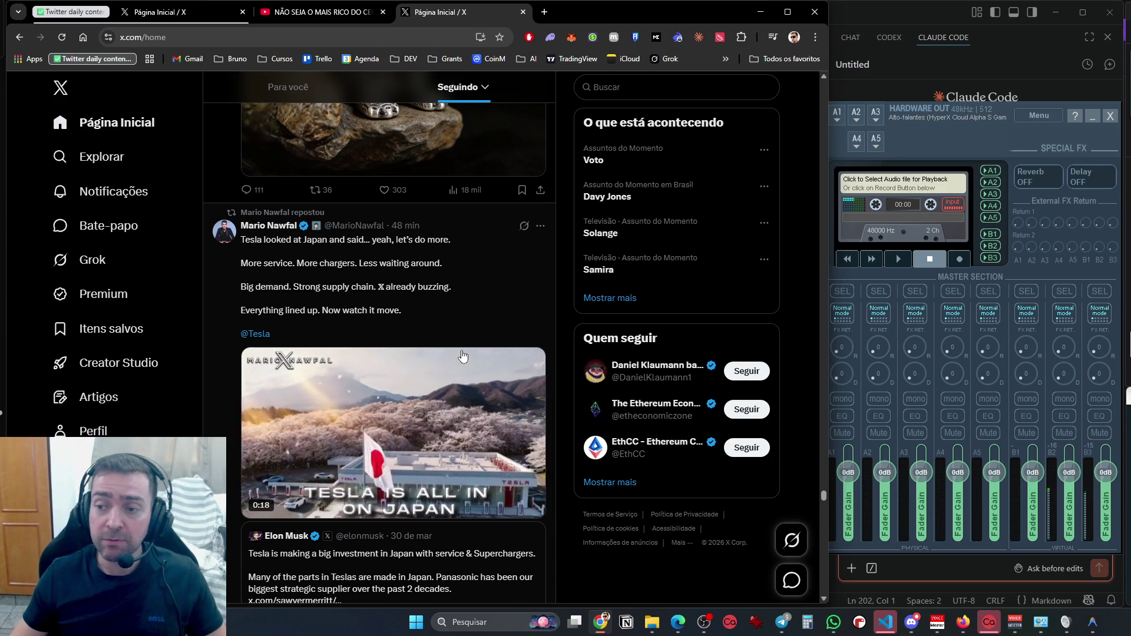
scroll(442, 347, "down", 10)
scroll(424, 342, "up", 5)
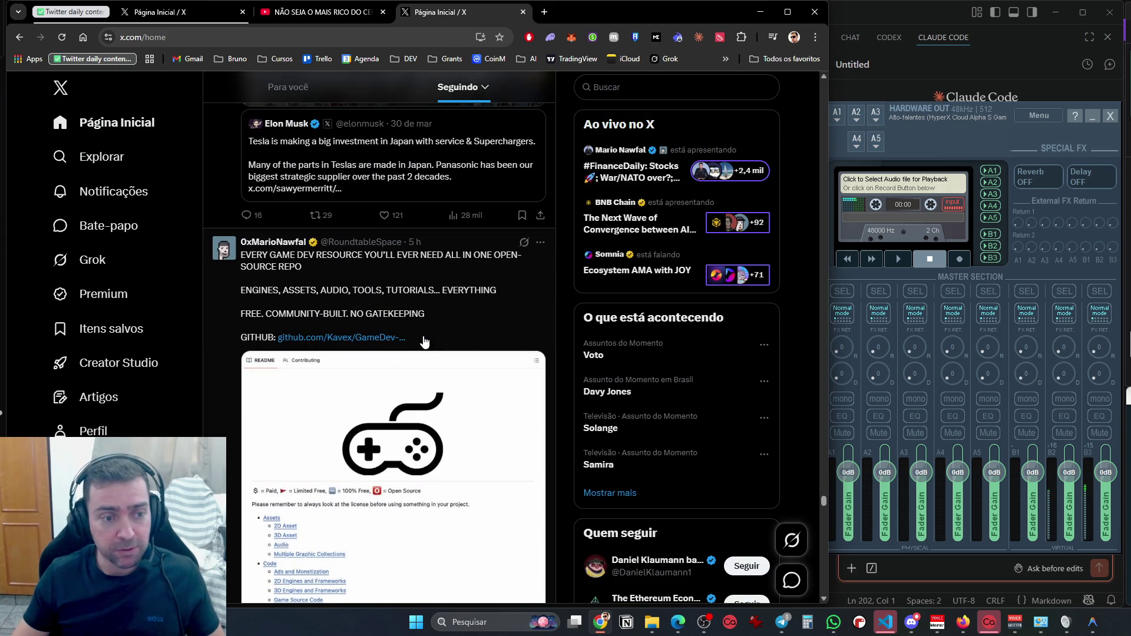
scroll(404, 323, "down", 10)
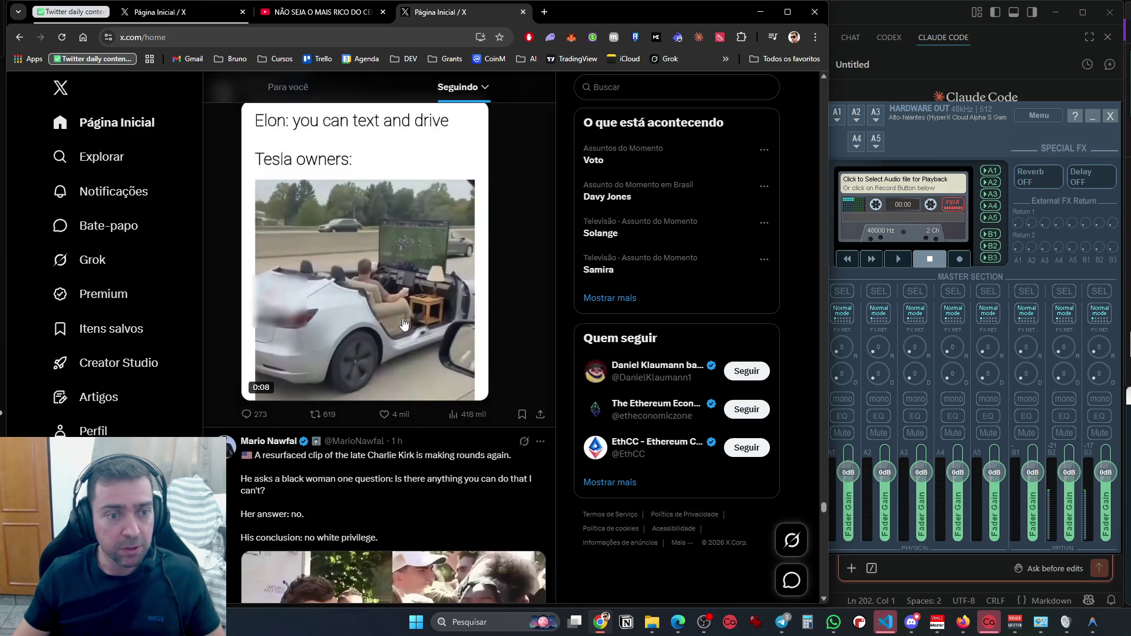
scroll(405, 321, "down", 5)
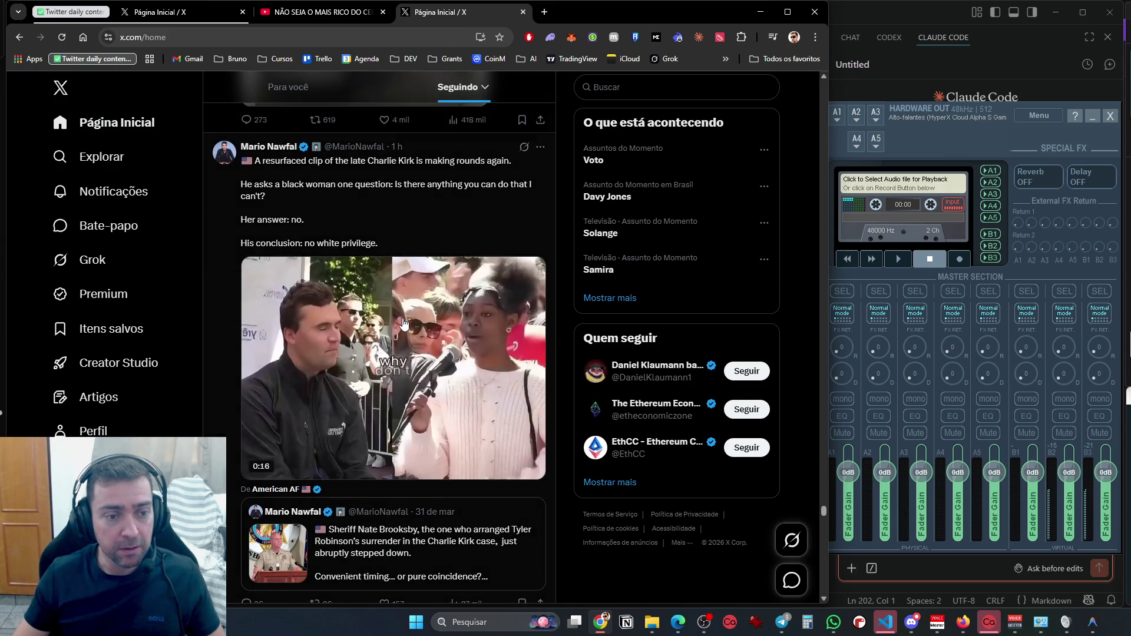
scroll(405, 315, "down", 6)
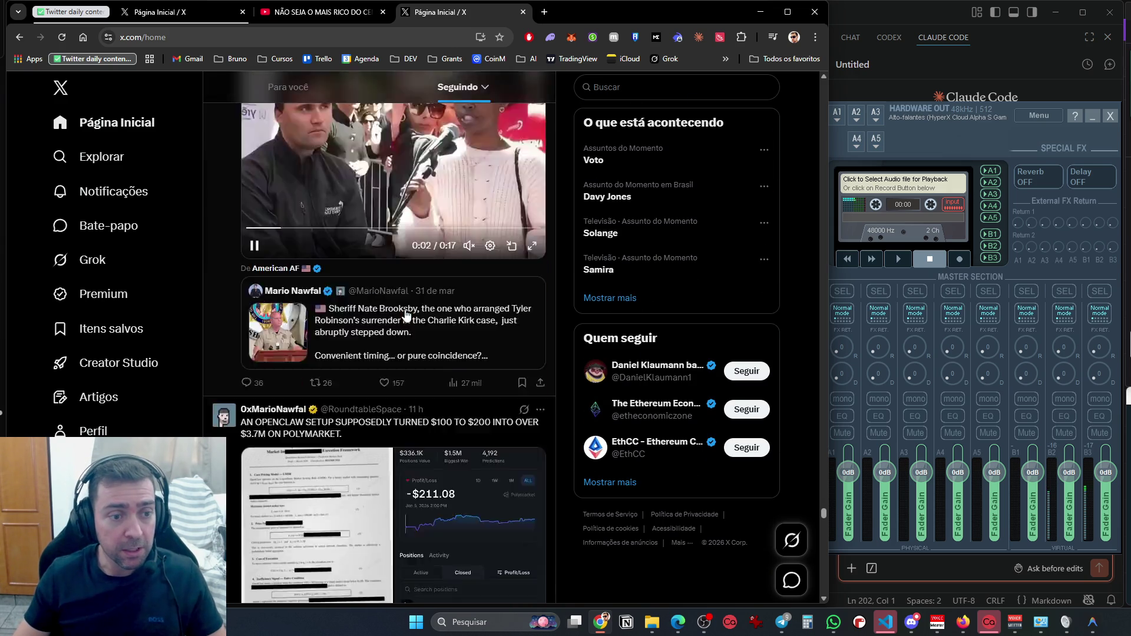
scroll(405, 315, "down", 7)
scroll(408, 318, "up", 6)
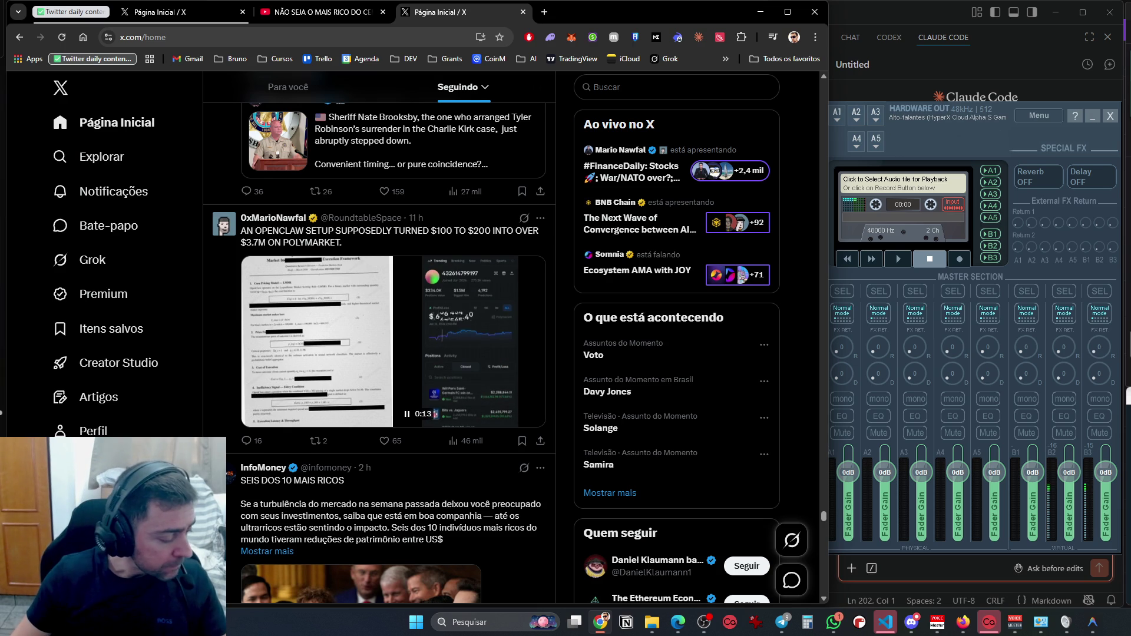
scroll(610, 433, "down", 4)
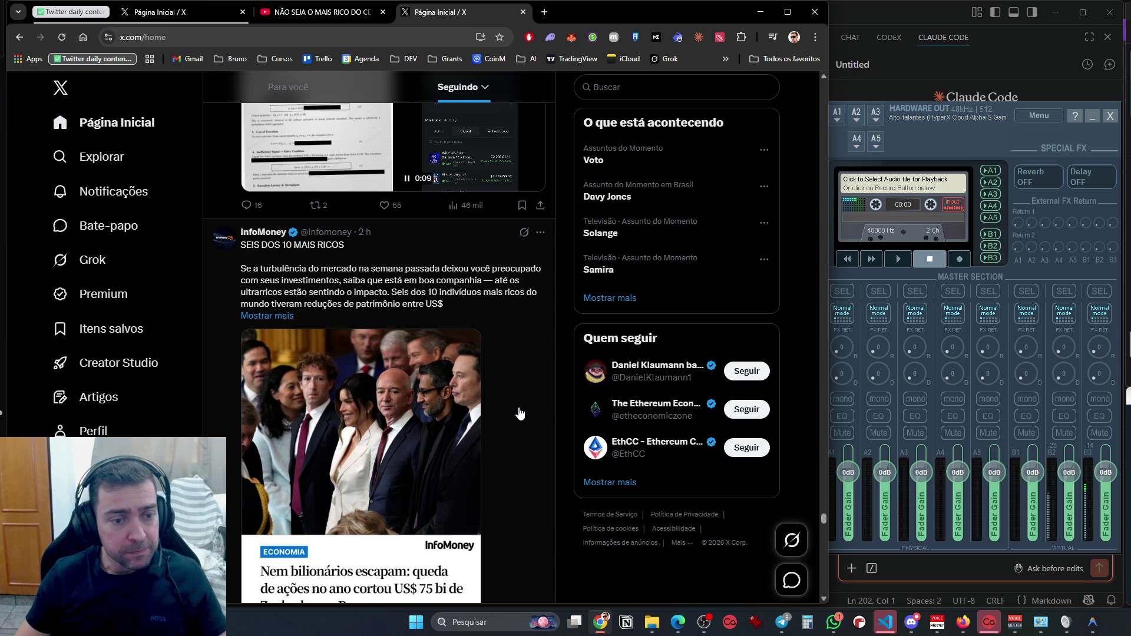
scroll(530, 433, "down", 8)
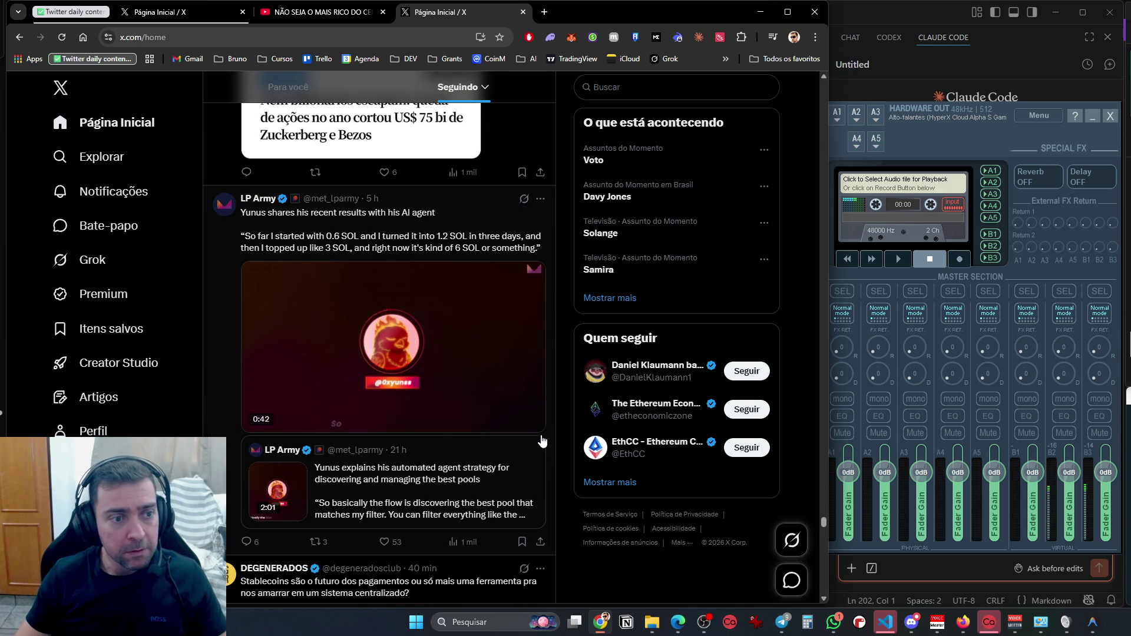
scroll(545, 439, "down", 7)
scroll(547, 440, "down", 7)
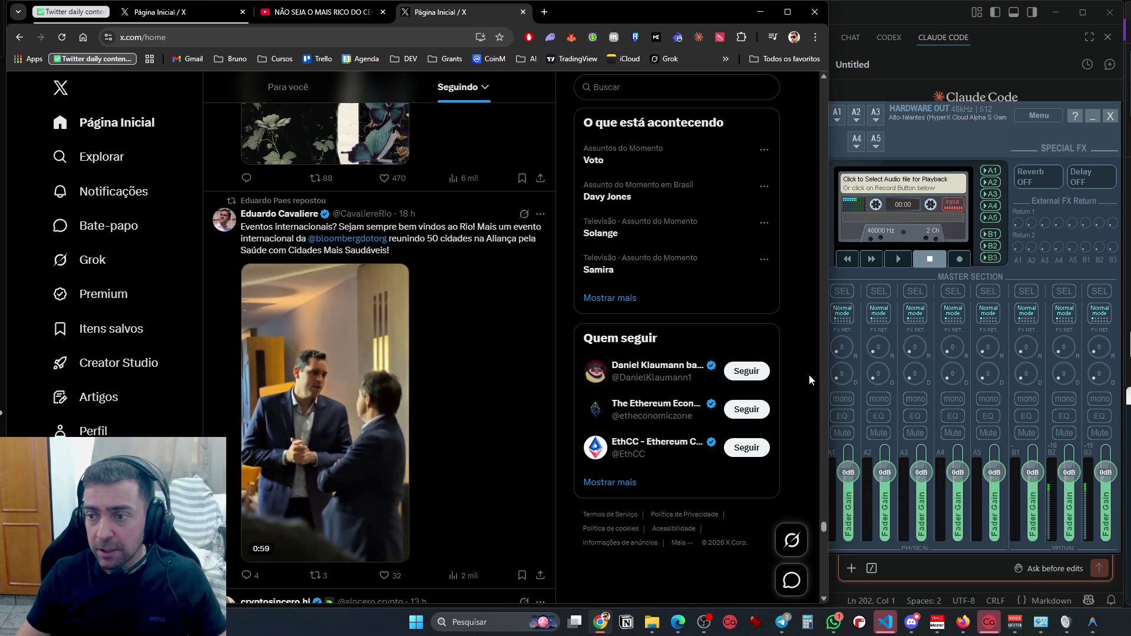
scroll(809, 376, "down", 6)
scroll(810, 380, "down", 9)
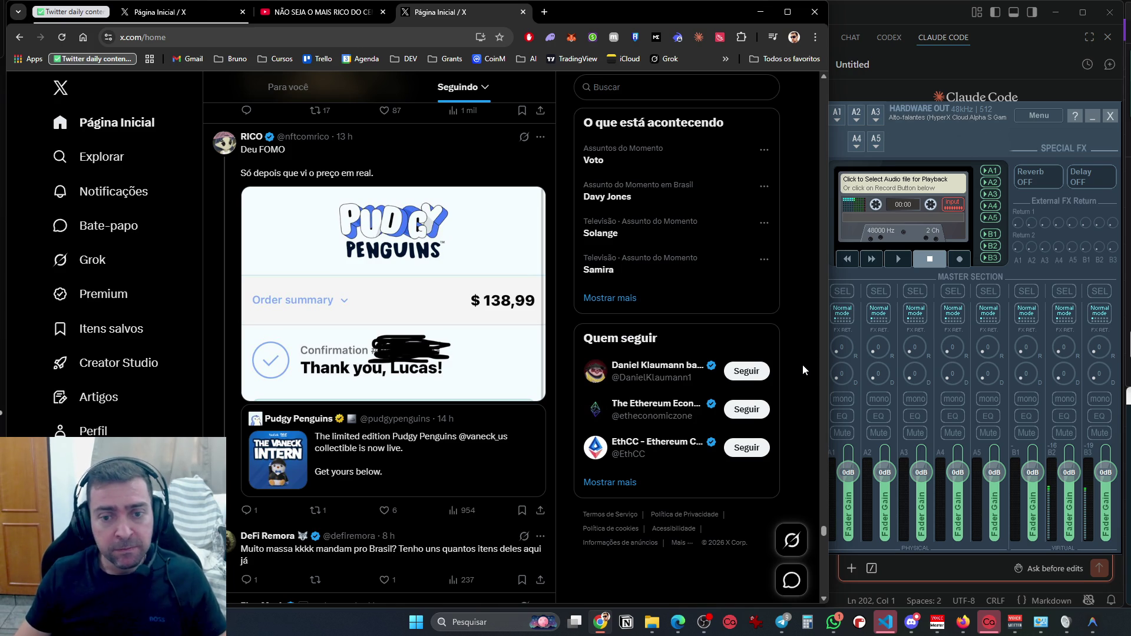
scroll(802, 364, "down", 15)
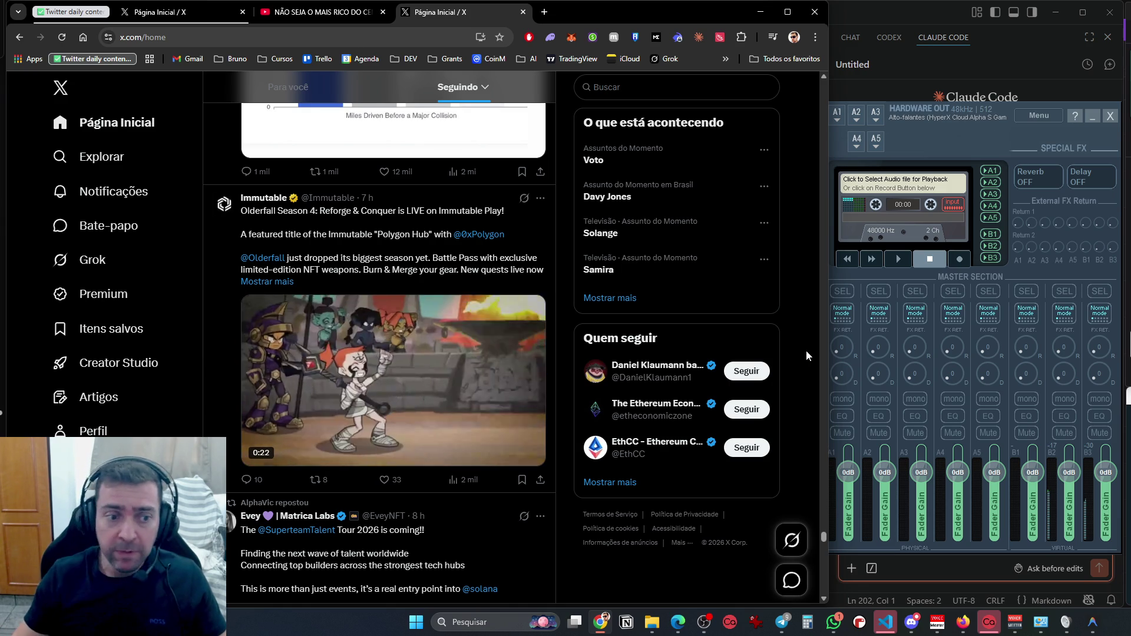
scroll(789, 361, "down", 1)
scroll(789, 361, "down", 20)
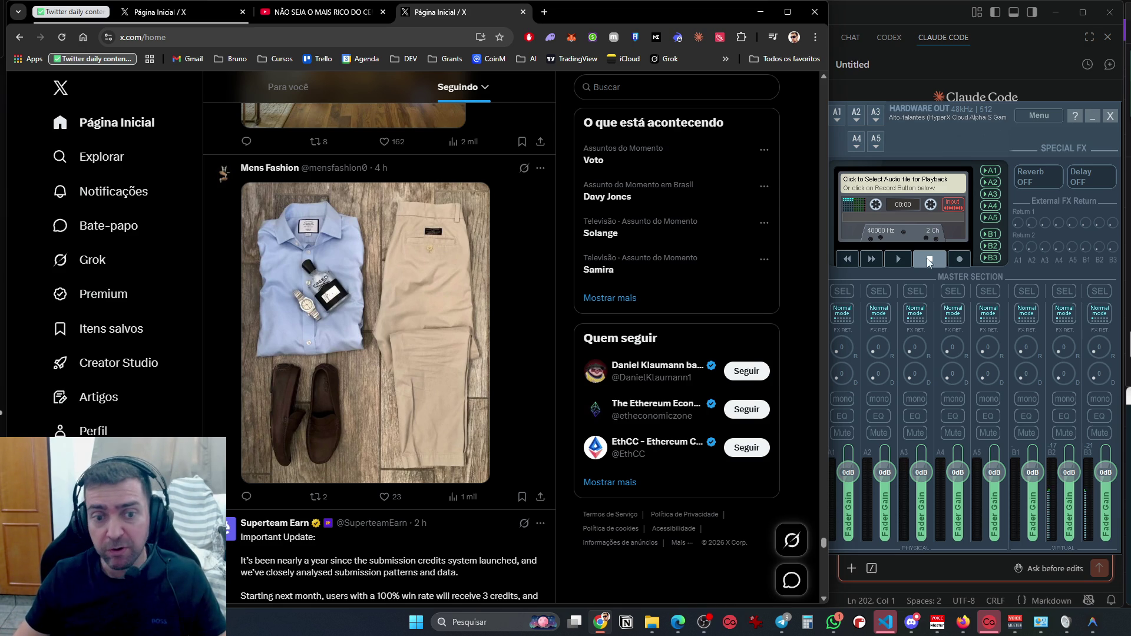
scroll(791, 426, "down", 15)
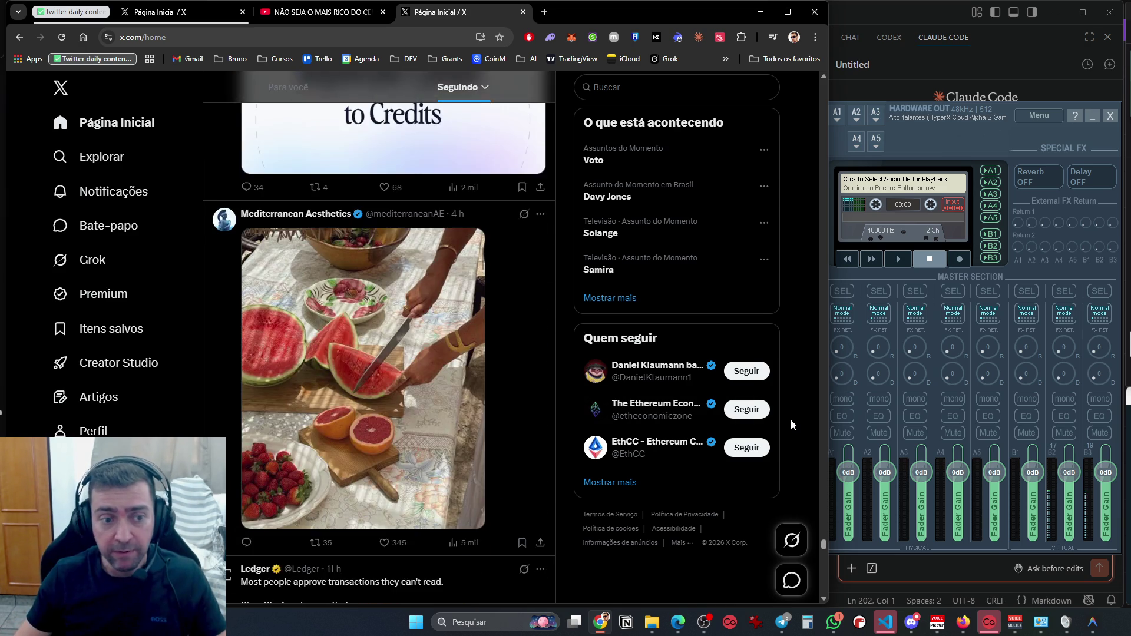
scroll(790, 418, "down", 12)
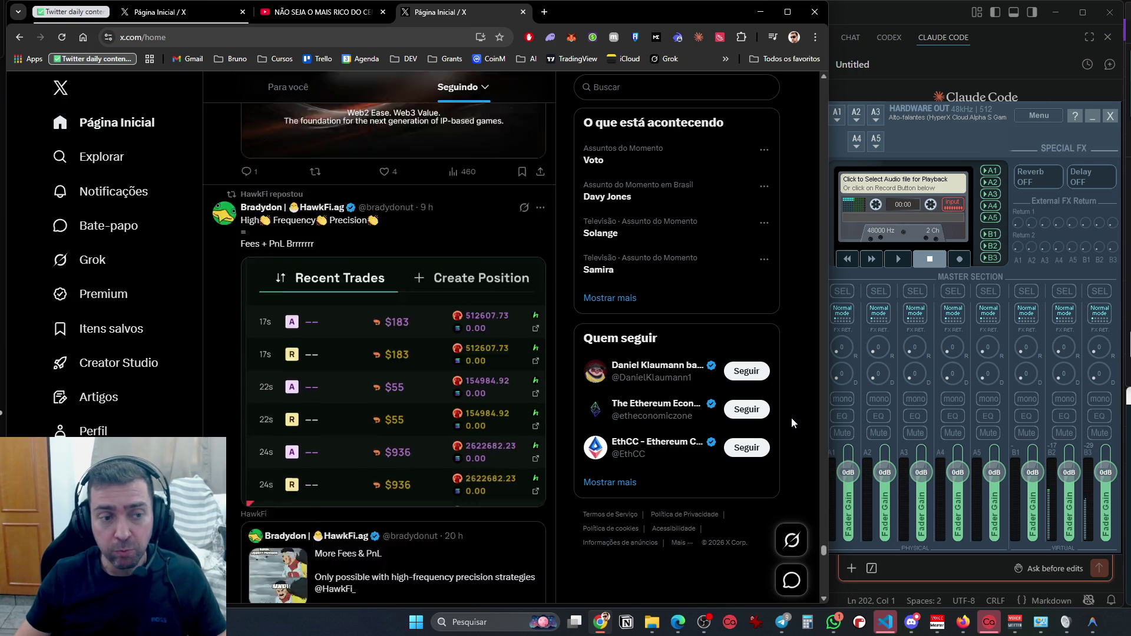
scroll(792, 422, "down", 2)
scroll(790, 417, "down", 12)
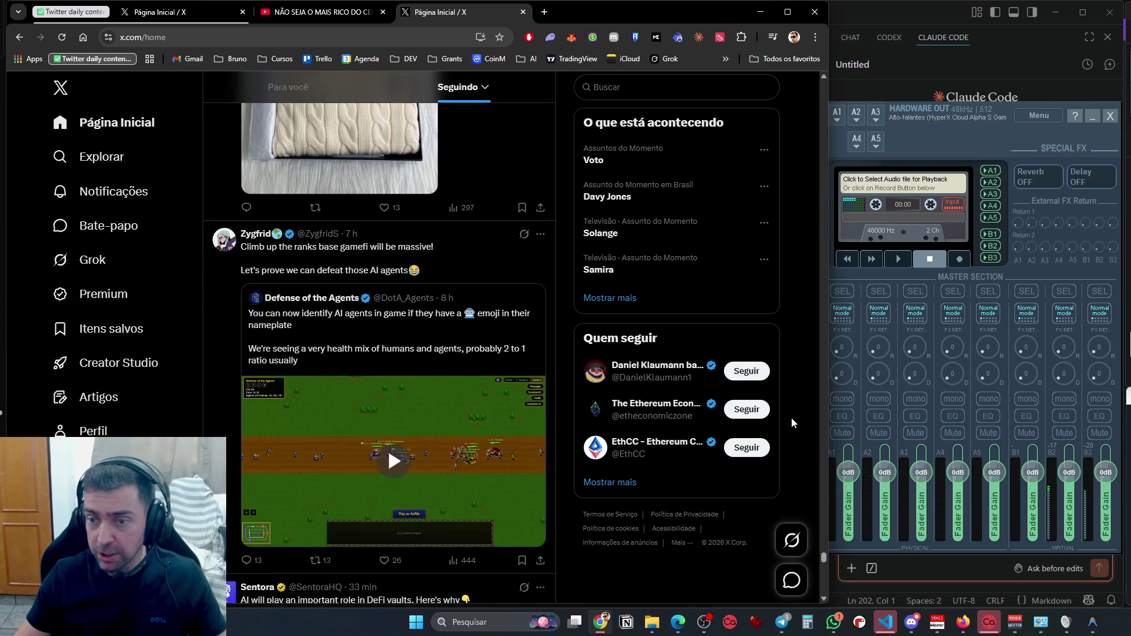
scroll(791, 417, "down", 5)
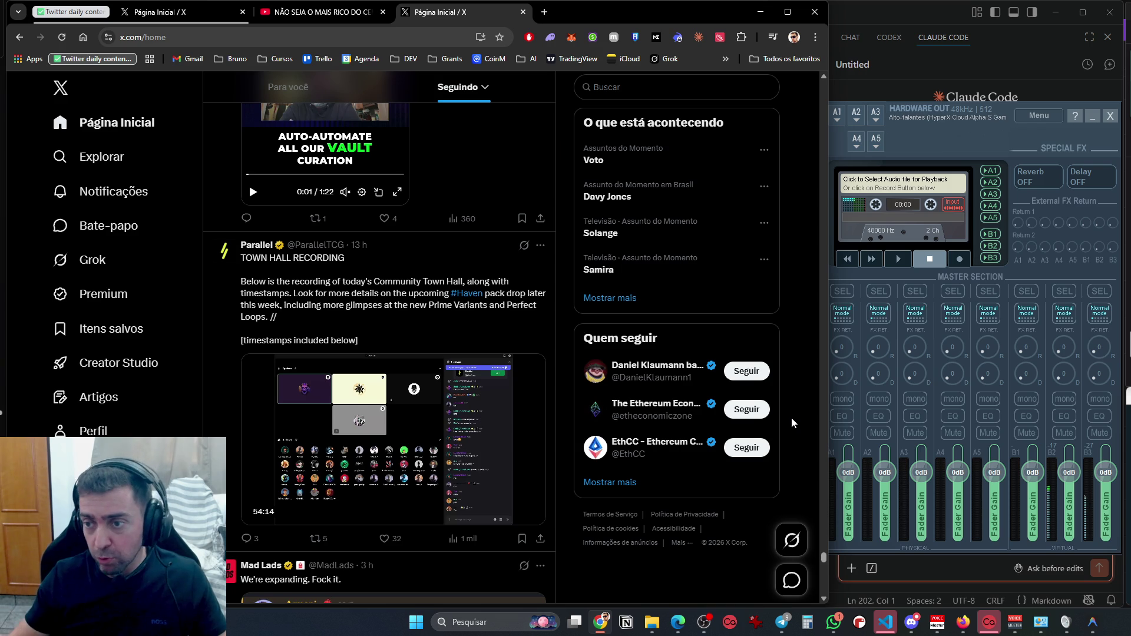
scroll(814, 374, "down", 5)
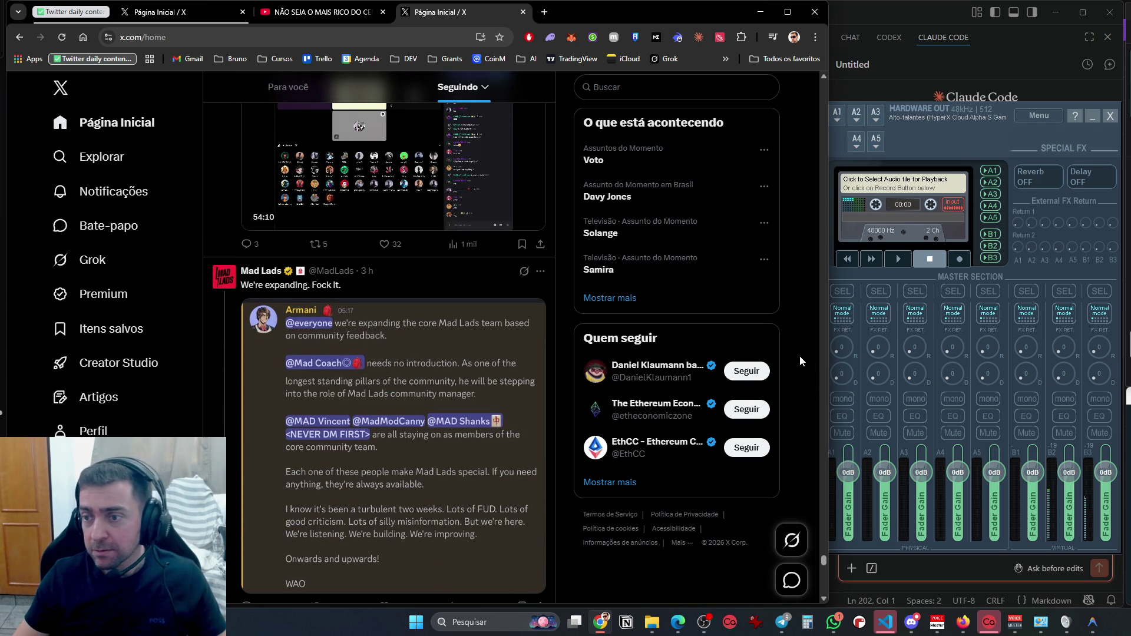
scroll(799, 365, "down", 3)
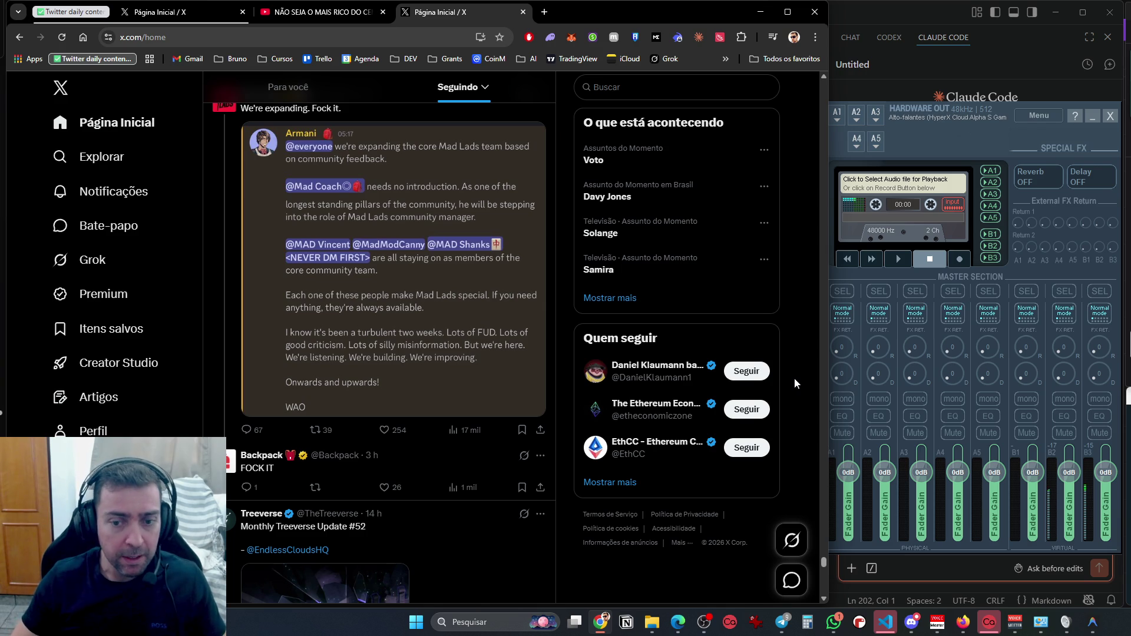
scroll(794, 379, "down", 7)
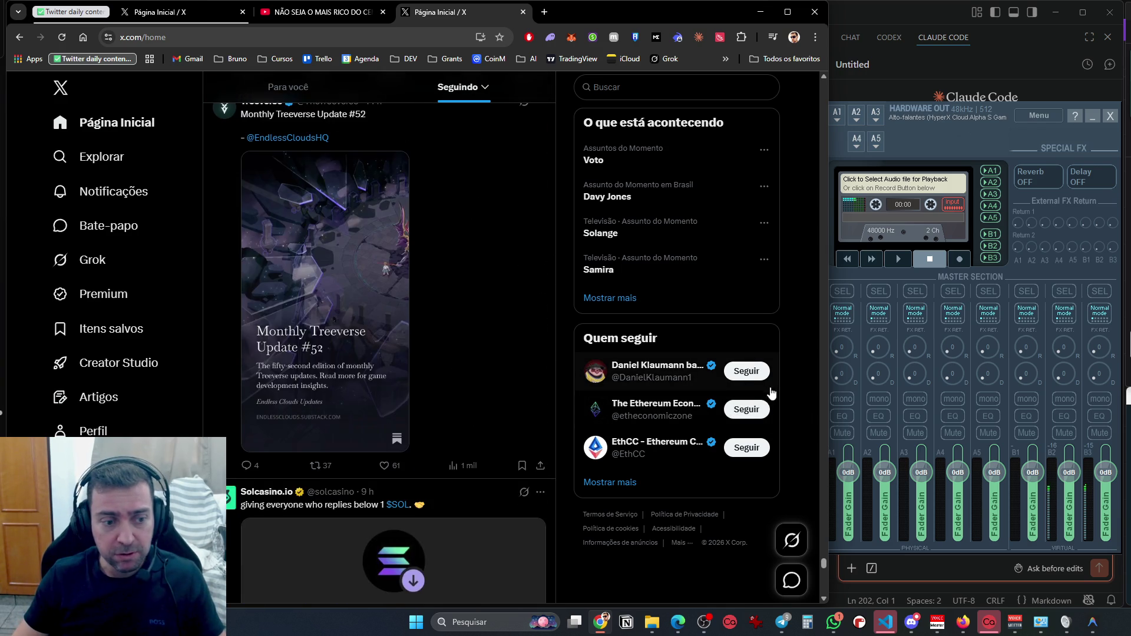
scroll(769, 391, "down", 7)
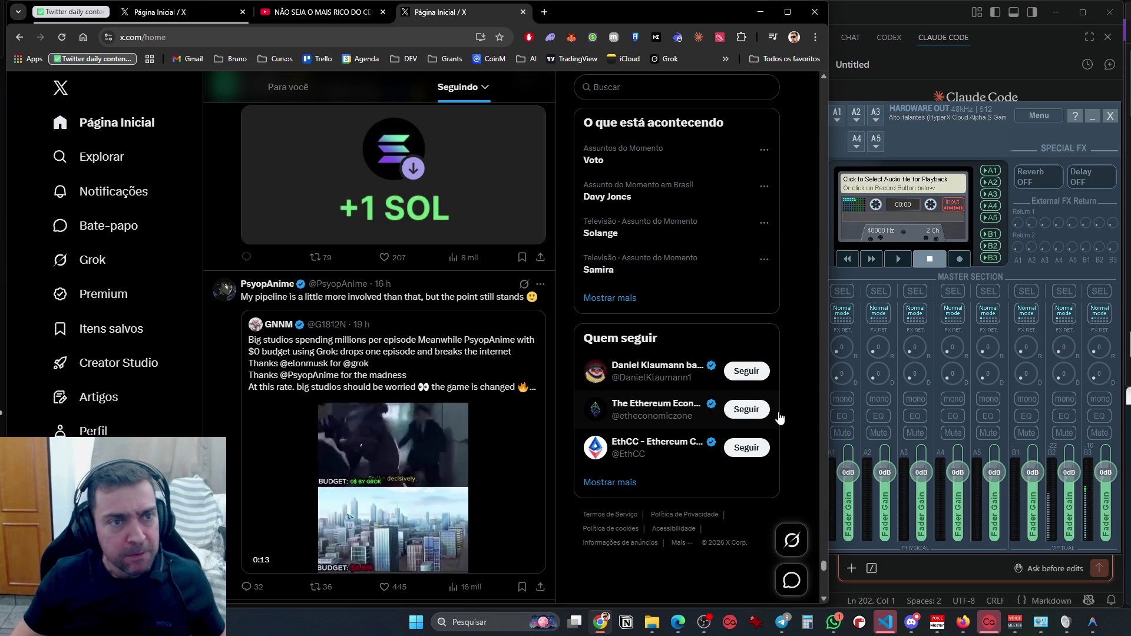
left_click(549, 16)
Step: Open the suggested 'clara' dentist landing page and scroll down through it
type("clara")
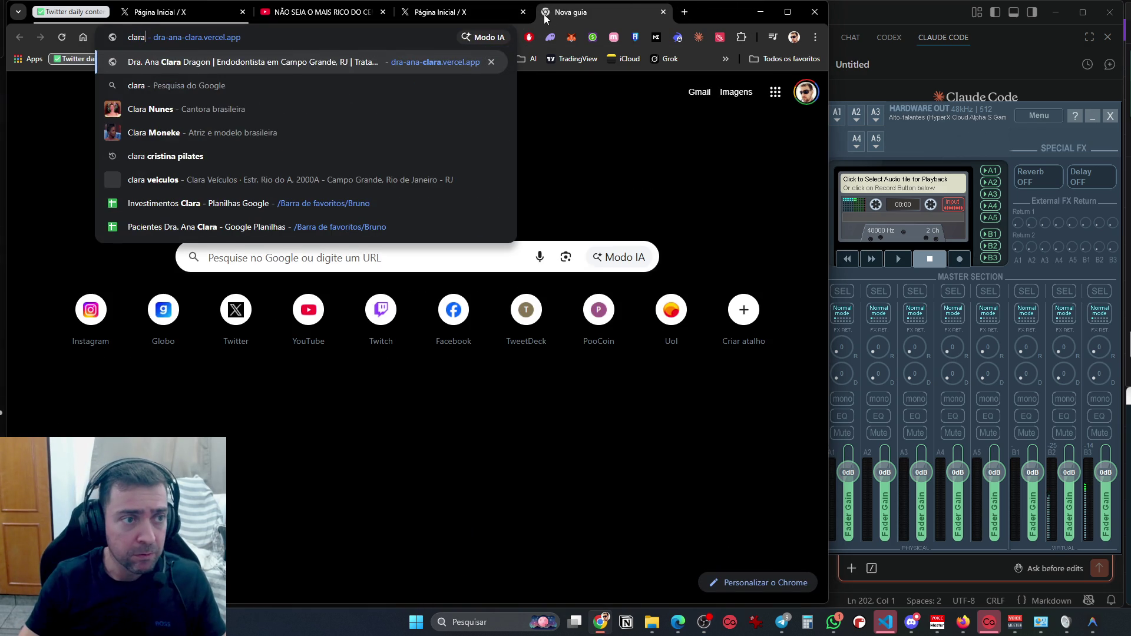
key("Return")
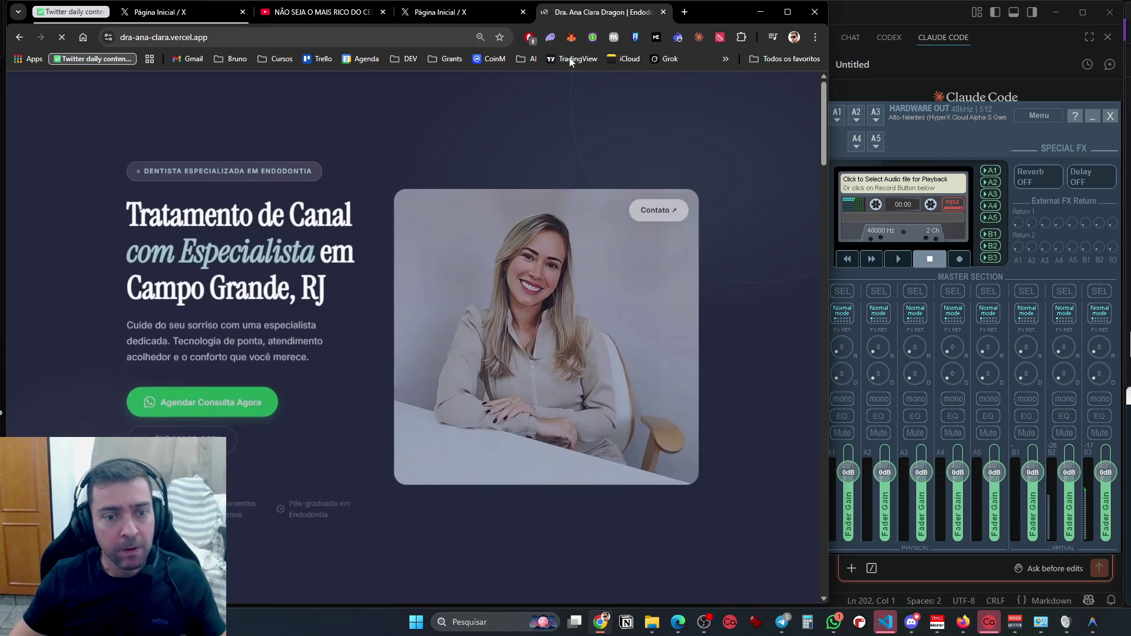
scroll(702, 132, "down", 2)
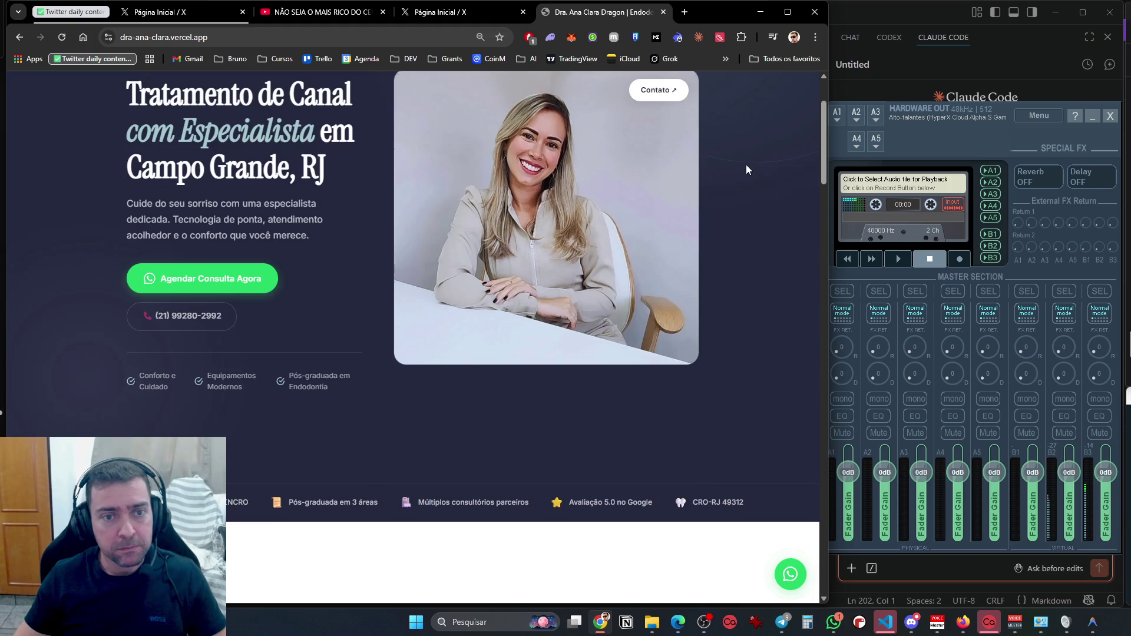
scroll(745, 164, "down", 7)
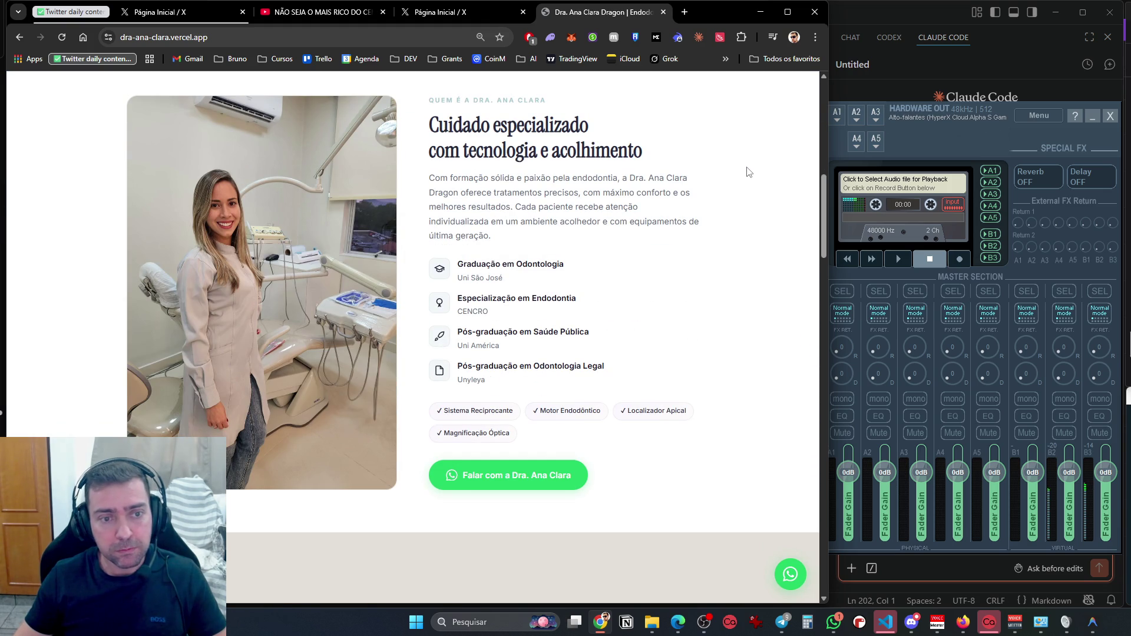
scroll(749, 172, "down", 3)
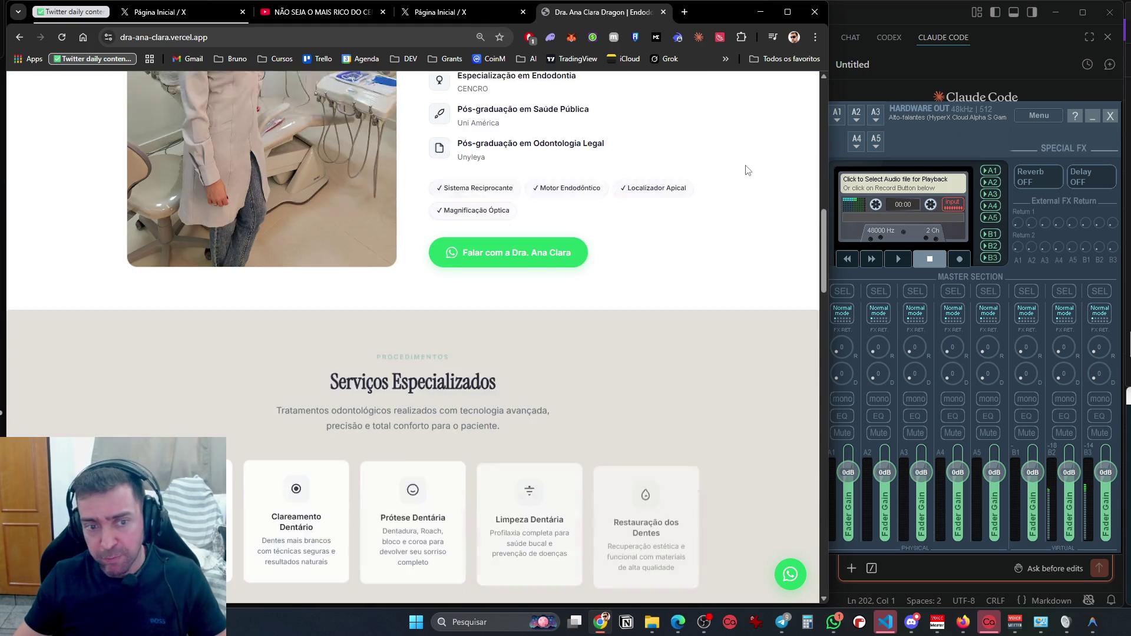
scroll(747, 170, "down", 9)
scroll(744, 170, "down", 10)
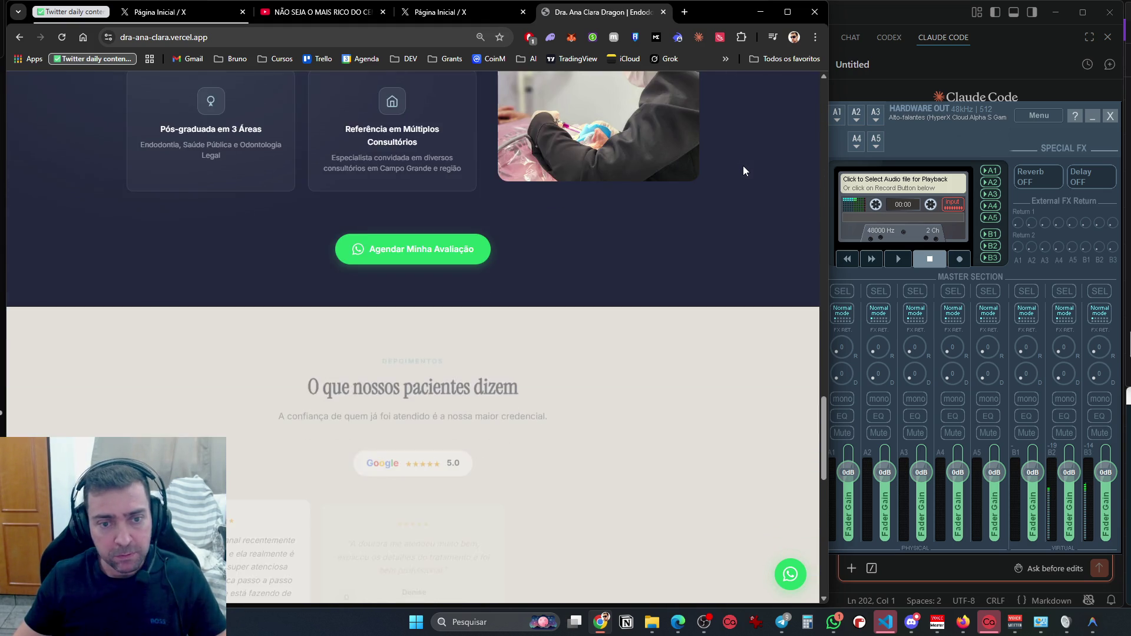
scroll(743, 171, "down", 12)
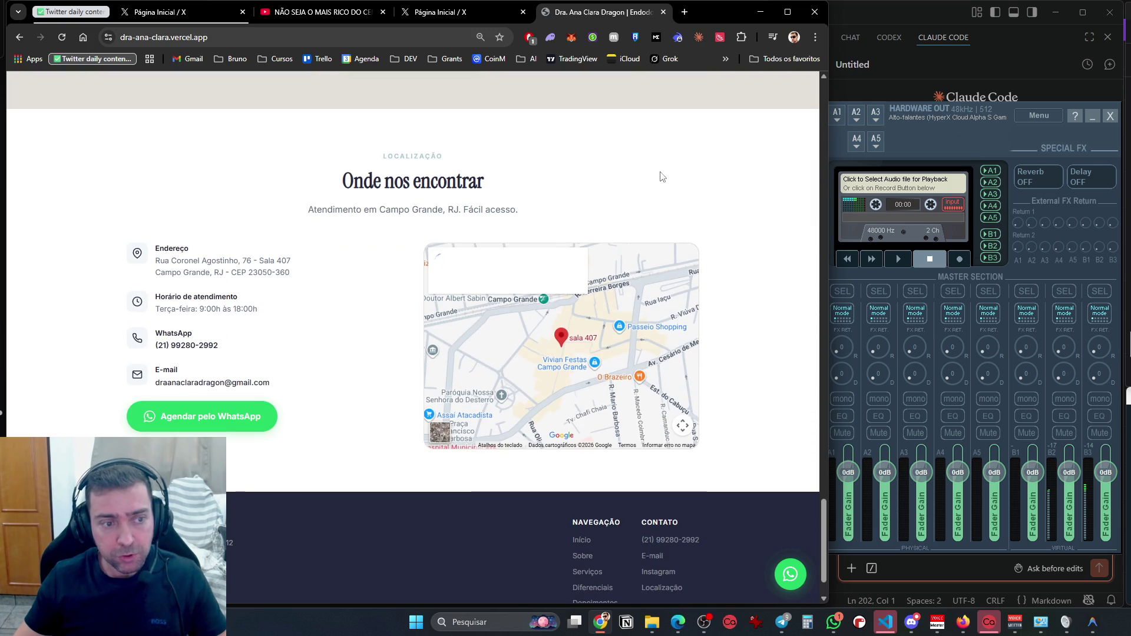
scroll(678, 179, "down", 1)
Step: Scroll back up the landing page and close the dentist site tab
scroll(690, 187, "up", 14)
scroll(692, 189, "up", 20)
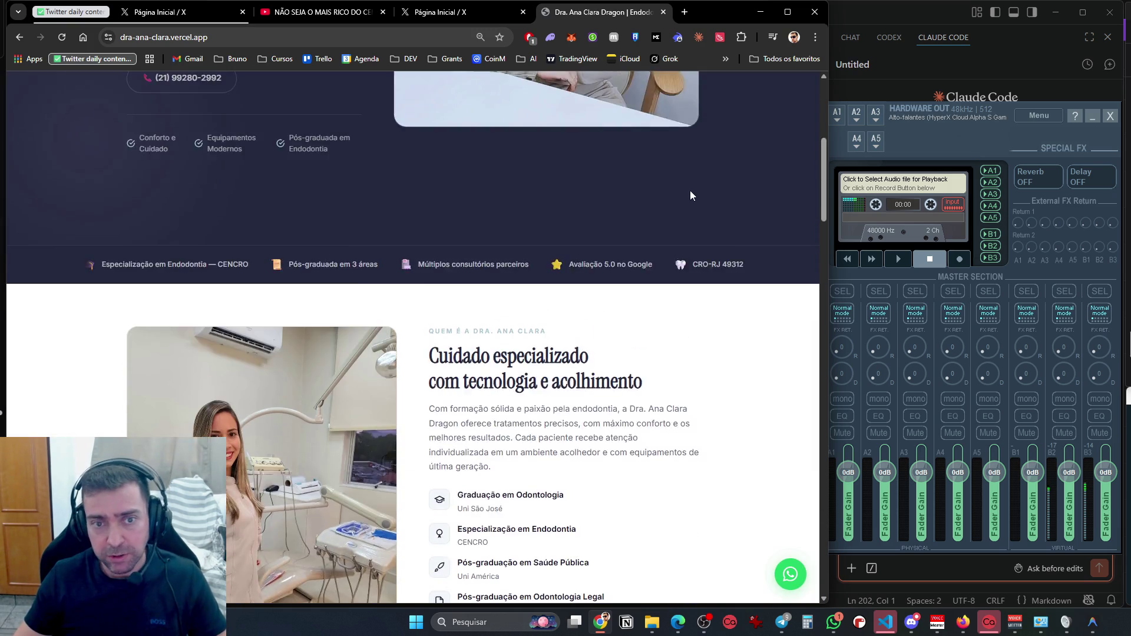
scroll(689, 190, "up", 8)
key("ctrl+w")
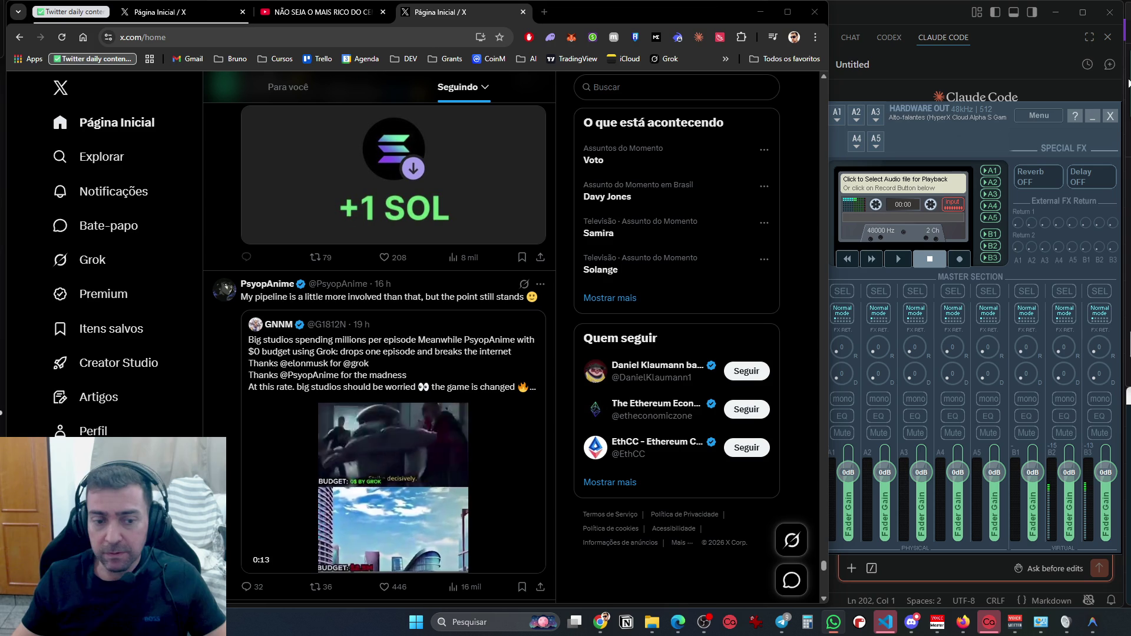
mouse_move(487, 468)
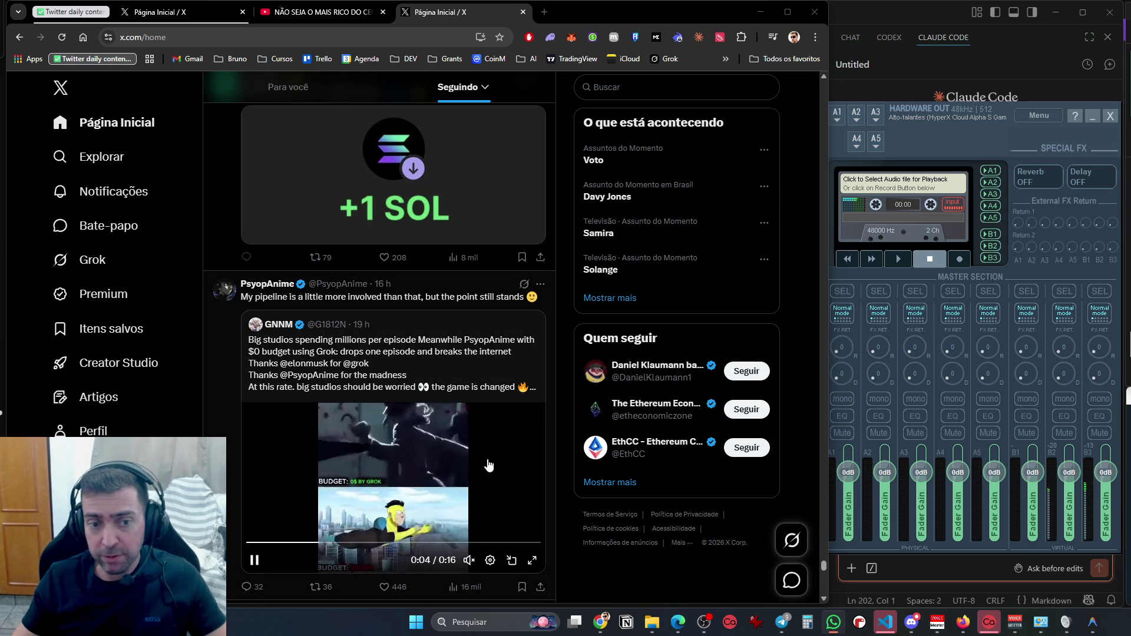
scroll(488, 465, "down", 5)
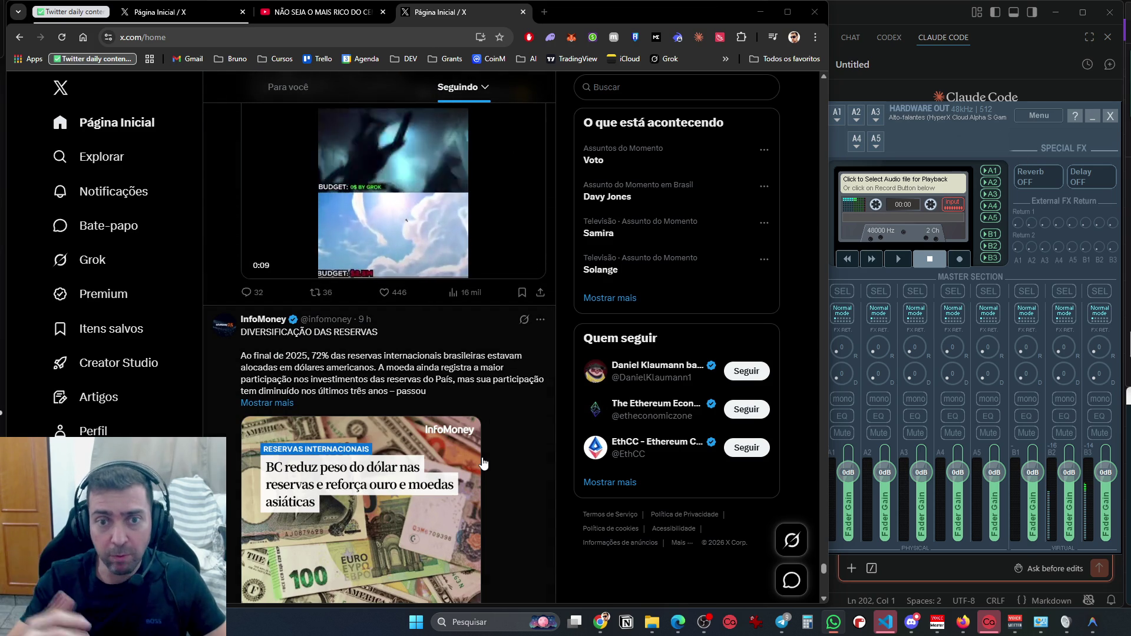
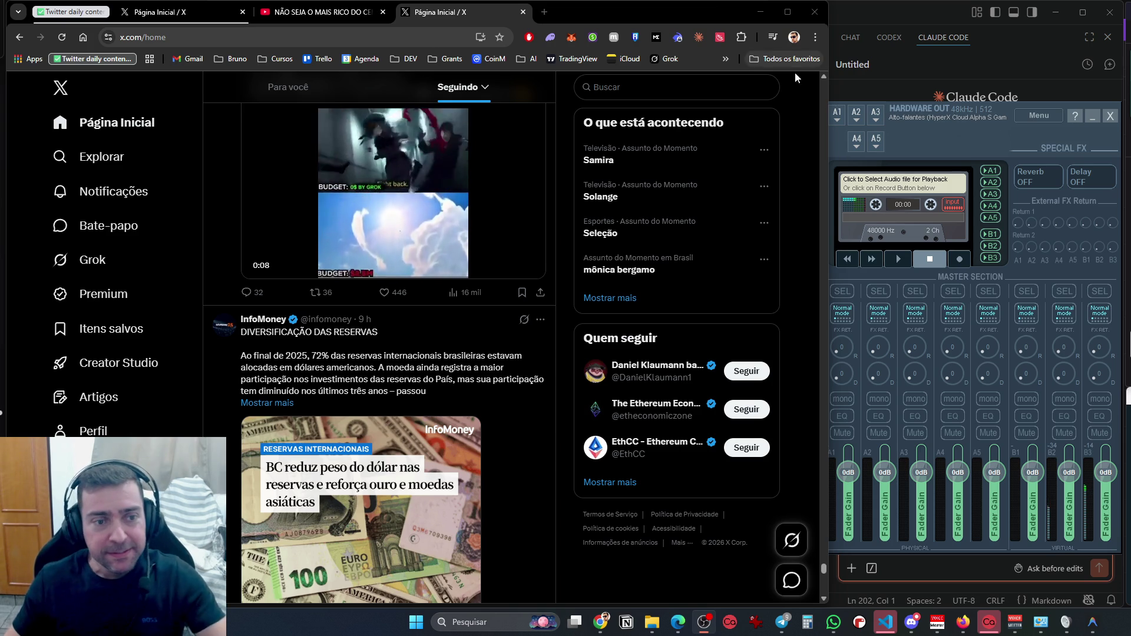
Step: Refresh the X timeline, then bring the Google Ads window over it and maximize it
key("F5")
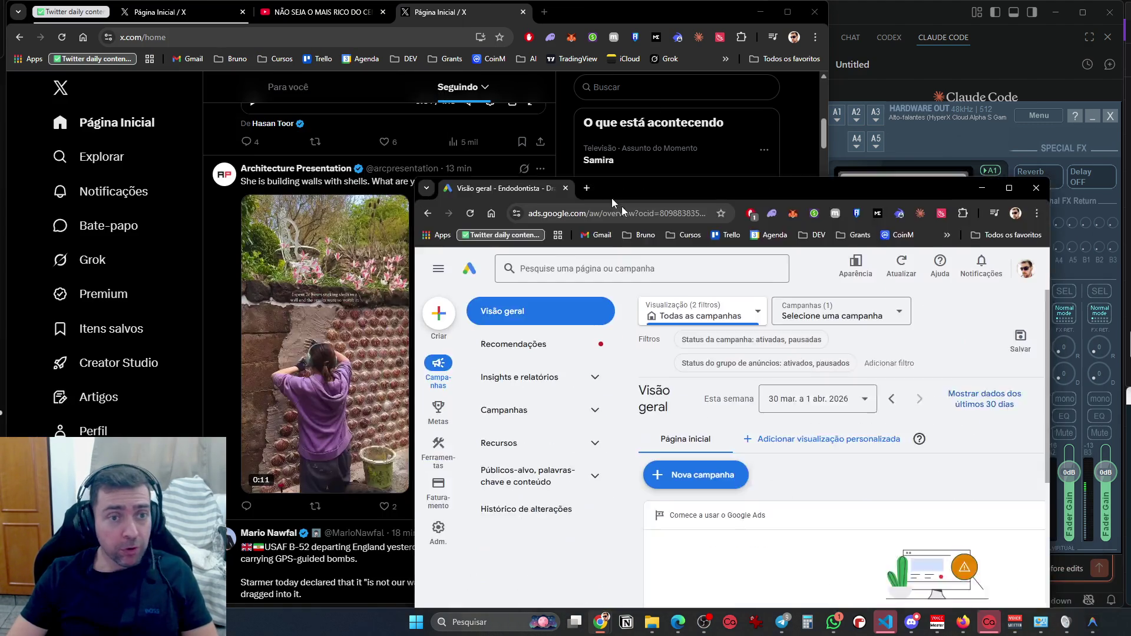
mouse_move(620, 206)
left_mouse_down()
mouse_move(489, 88)
mouse_move(340, 62)
mouse_move(301, 39)
mouse_move(230, 34)
left_mouse_up()
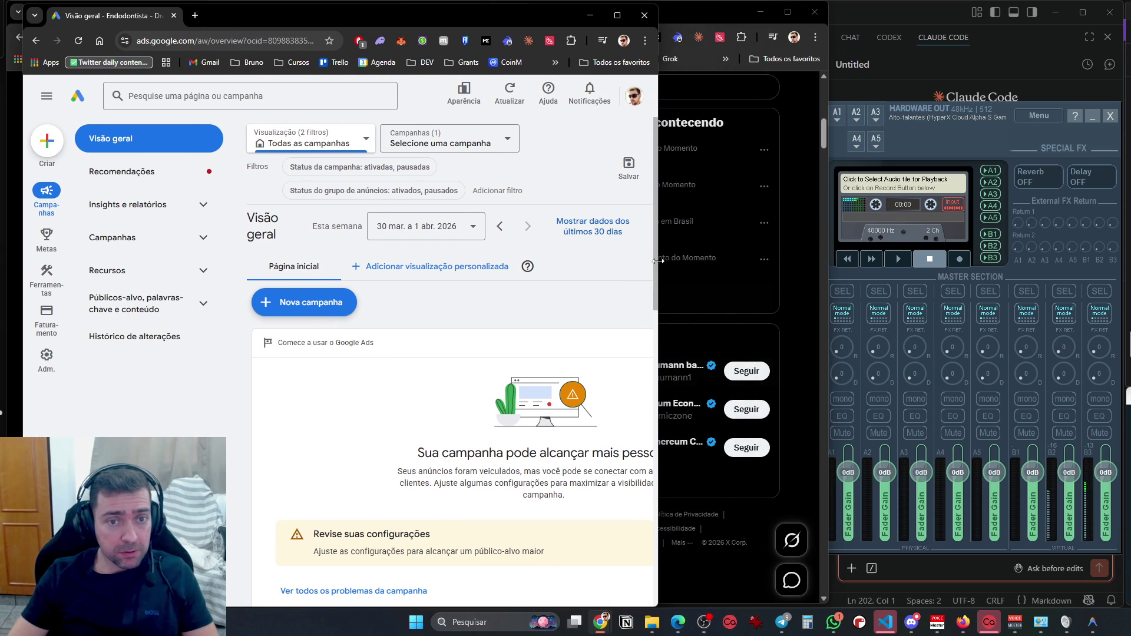
key("super+Up")
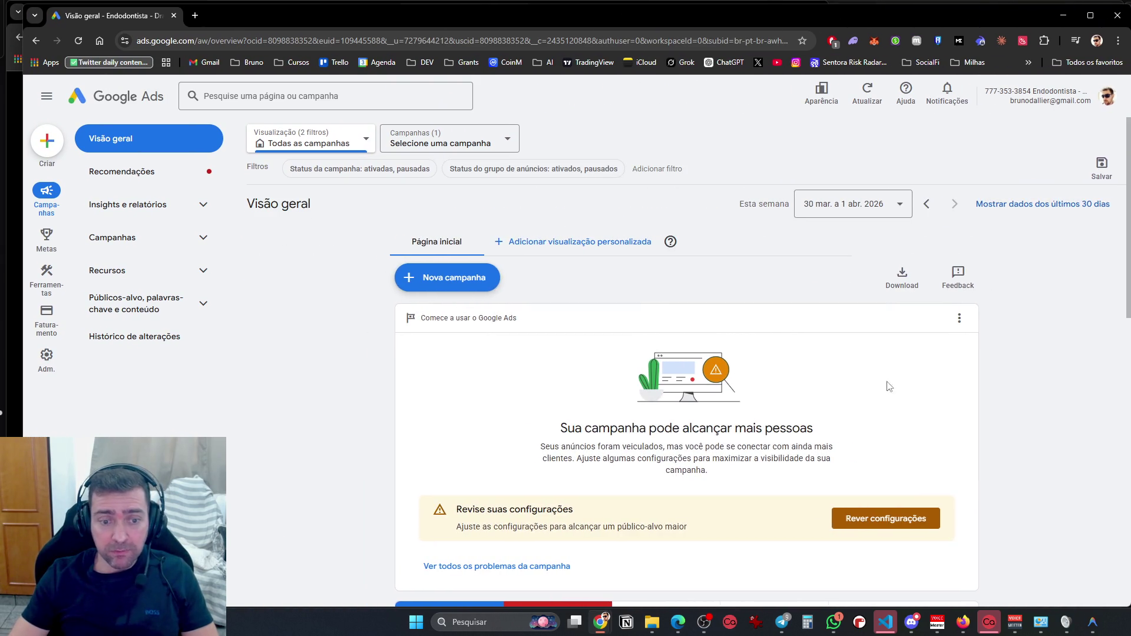
Step: Scroll the all-campaigns overview and open the Tratamento de Canal campaign
scroll(883, 389, "down", 5)
scroll(872, 436, "down", 3)
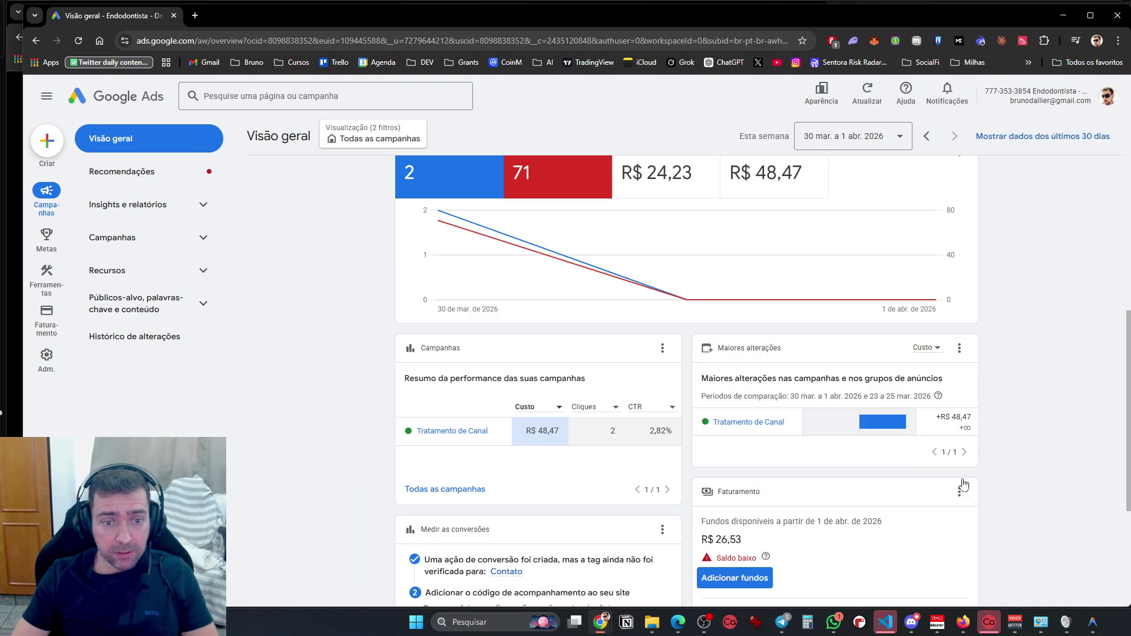
scroll(991, 449, "down", 3)
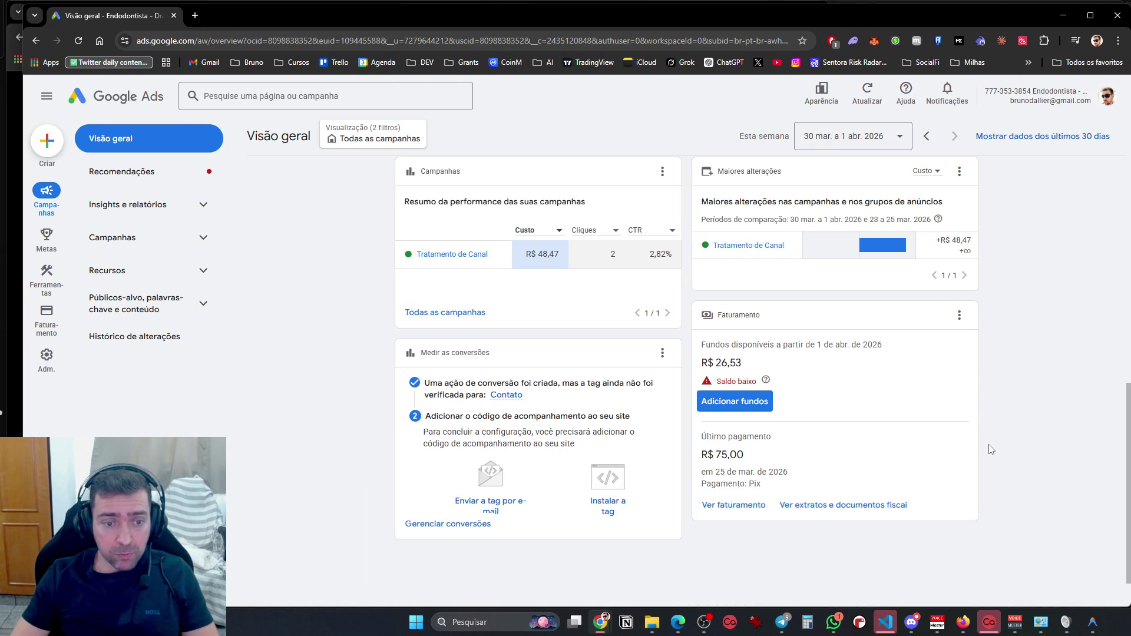
scroll(991, 450, "up", 2)
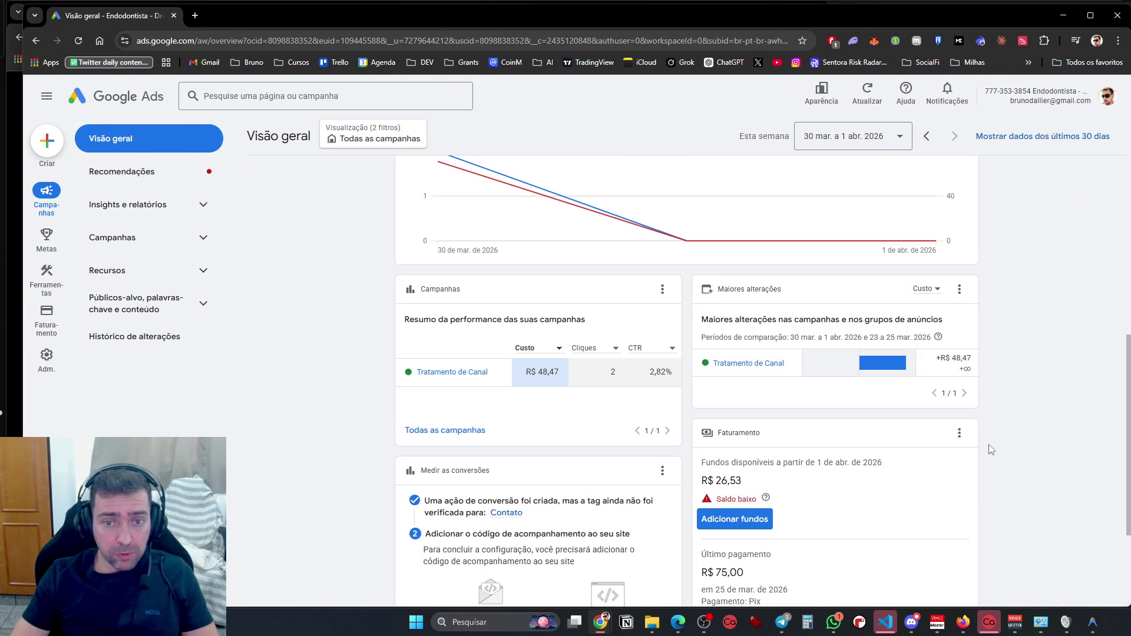
left_click(764, 367)
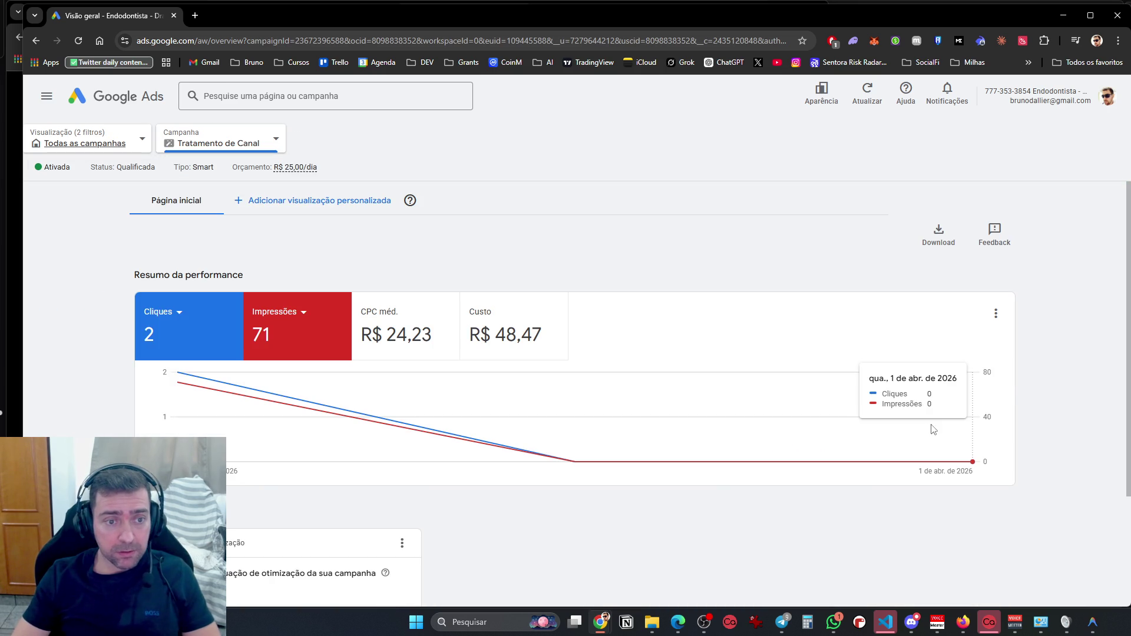
Step: Review the Tratamento de Canal overview, then return to Visão geral and list the campaigns
scroll(1021, 394, "down", 3)
scroll(1012, 409, "up", 3)
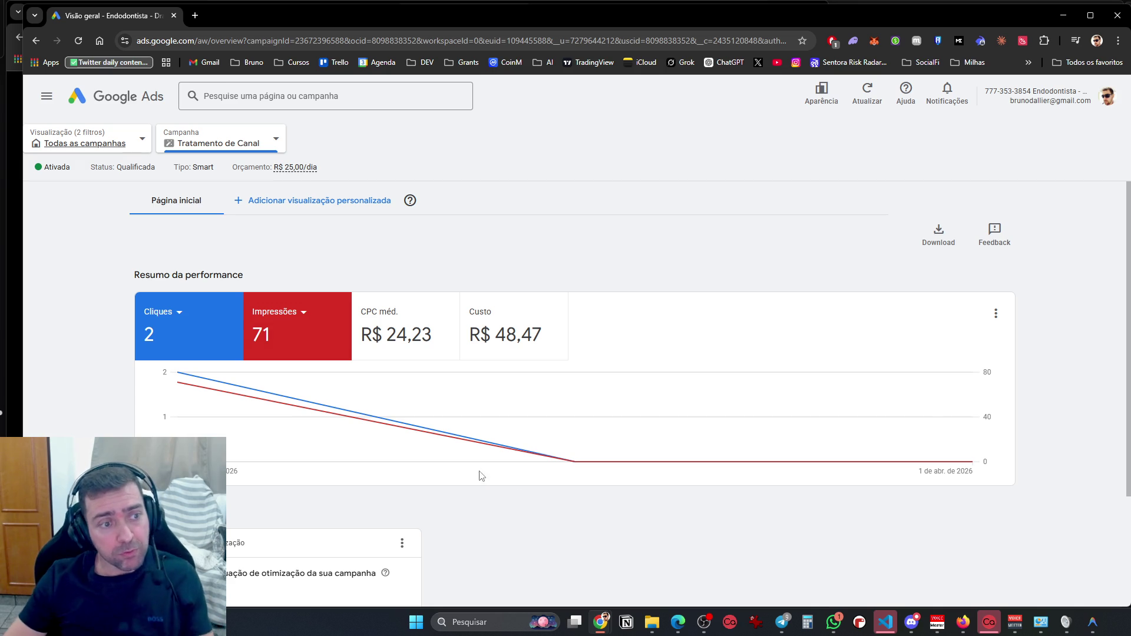
scroll(475, 462, "down", 3)
scroll(475, 439, "up", 3)
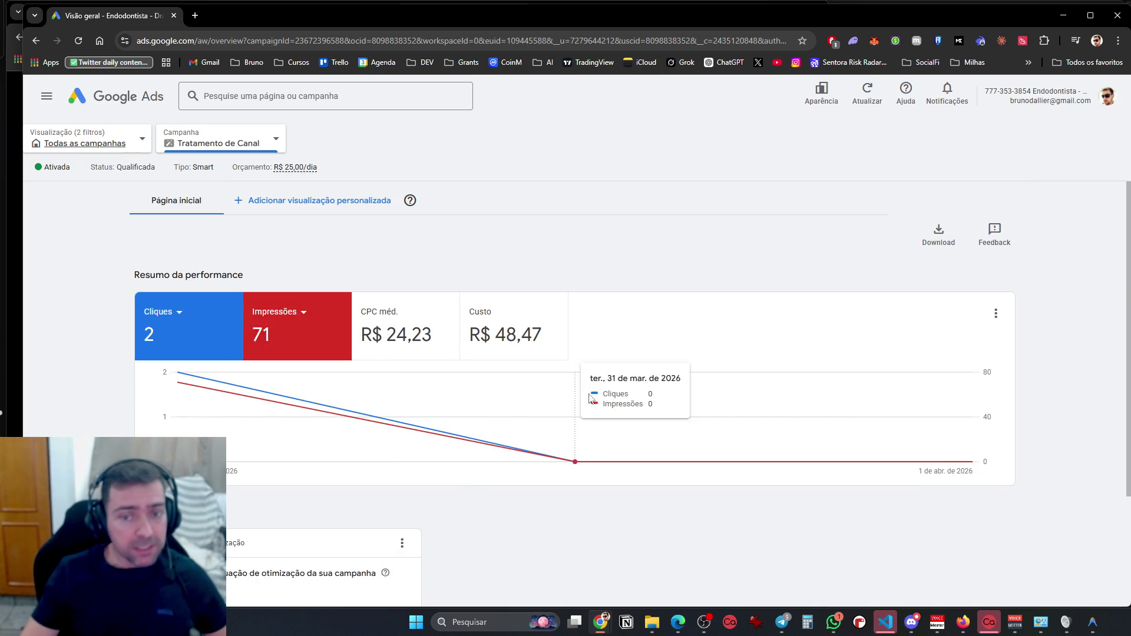
scroll(638, 474, "down", 3)
scroll(548, 457, "up", 3)
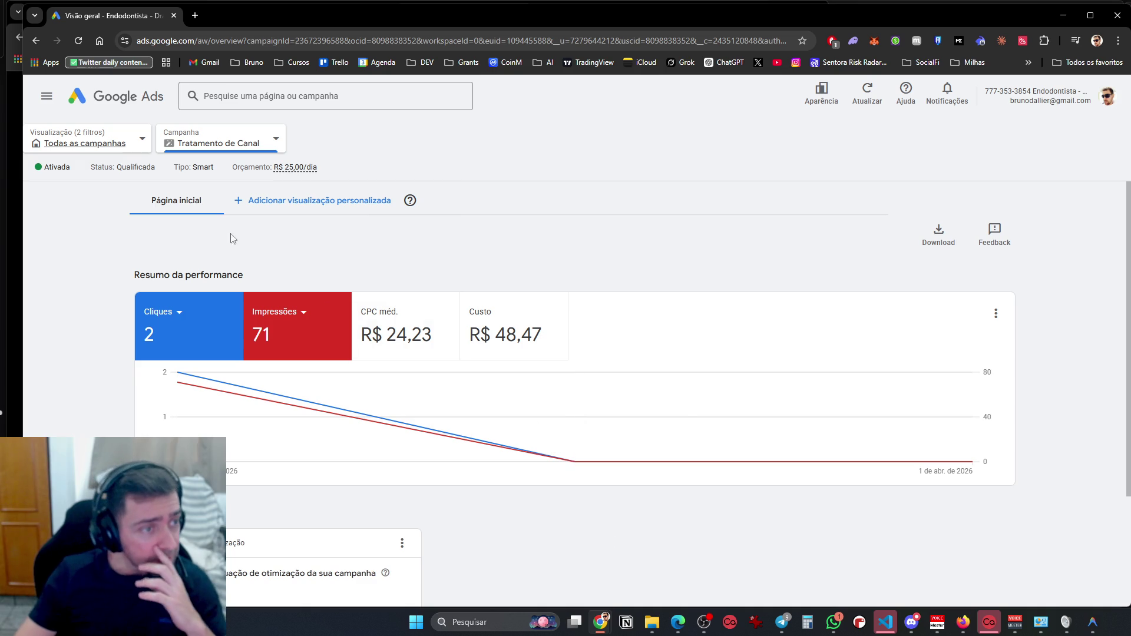
left_click(70, 145)
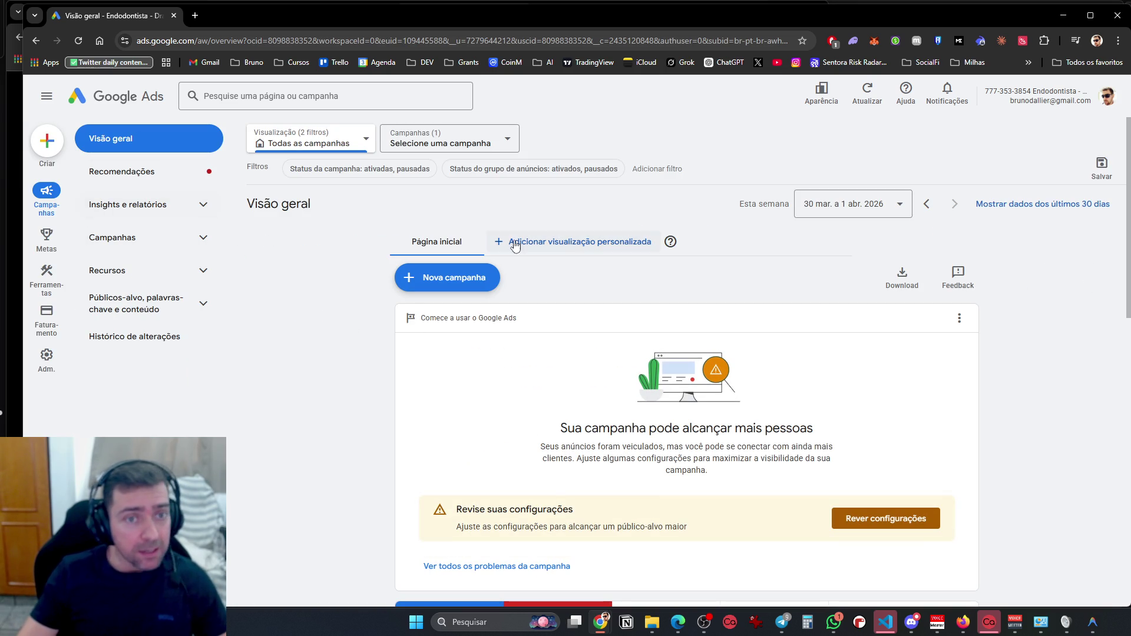
left_click(510, 138)
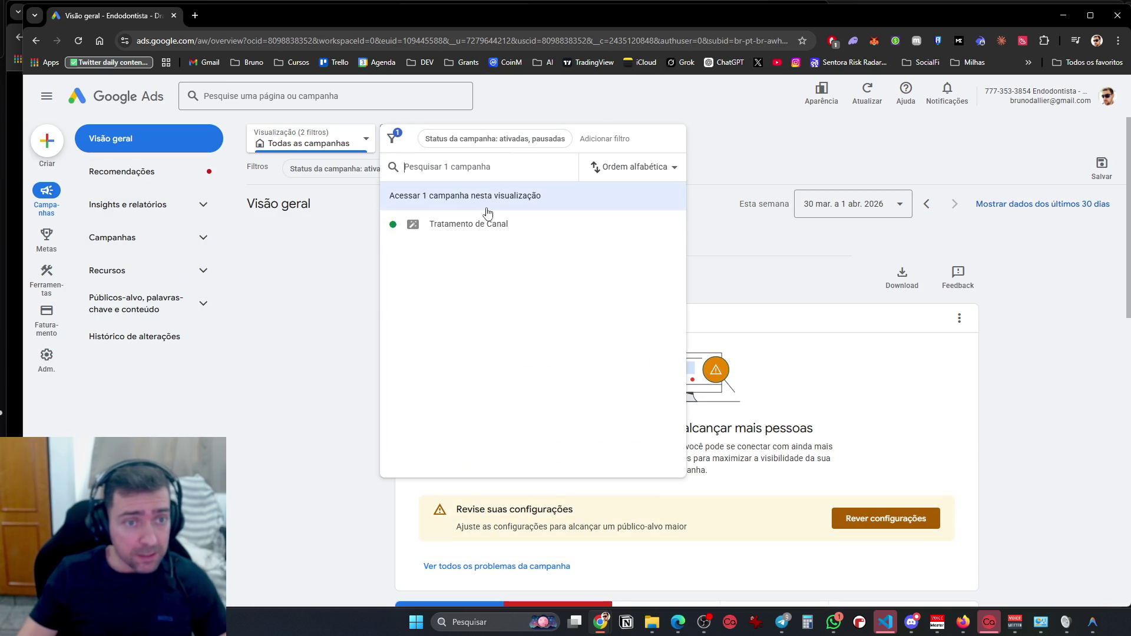
Step: Select Tratamento de Canal from the Campanhas list and scroll through its dashboard
left_click(476, 225)
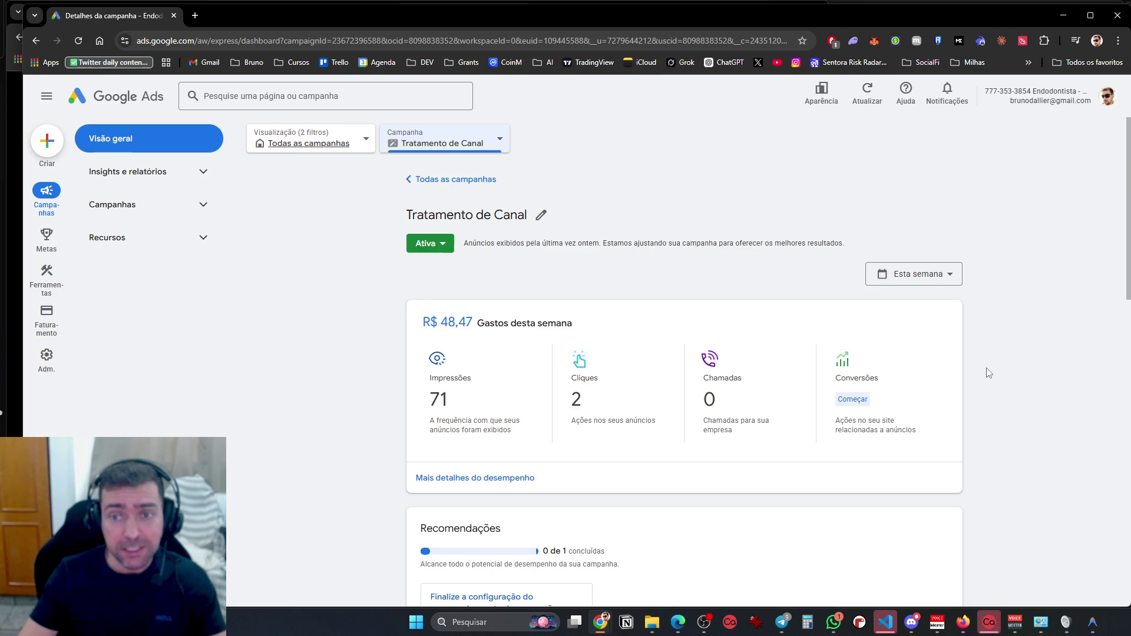
scroll(988, 372, "down", 6)
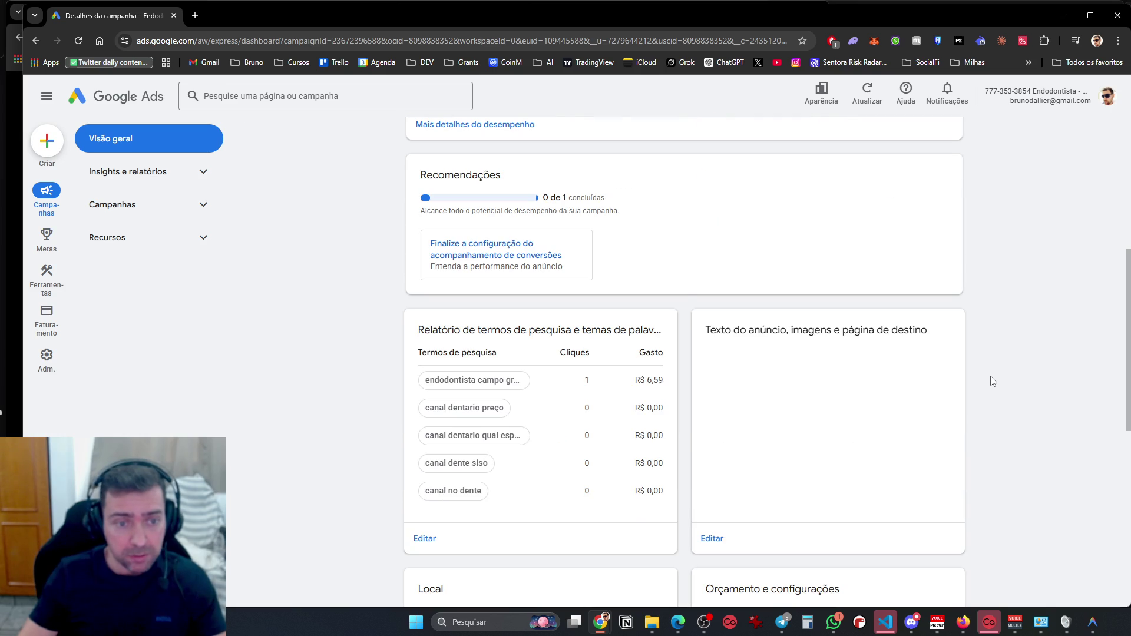
scroll(994, 348, "down", 3)
scroll(999, 396, "down", 4)
scroll(995, 413, "up", 10)
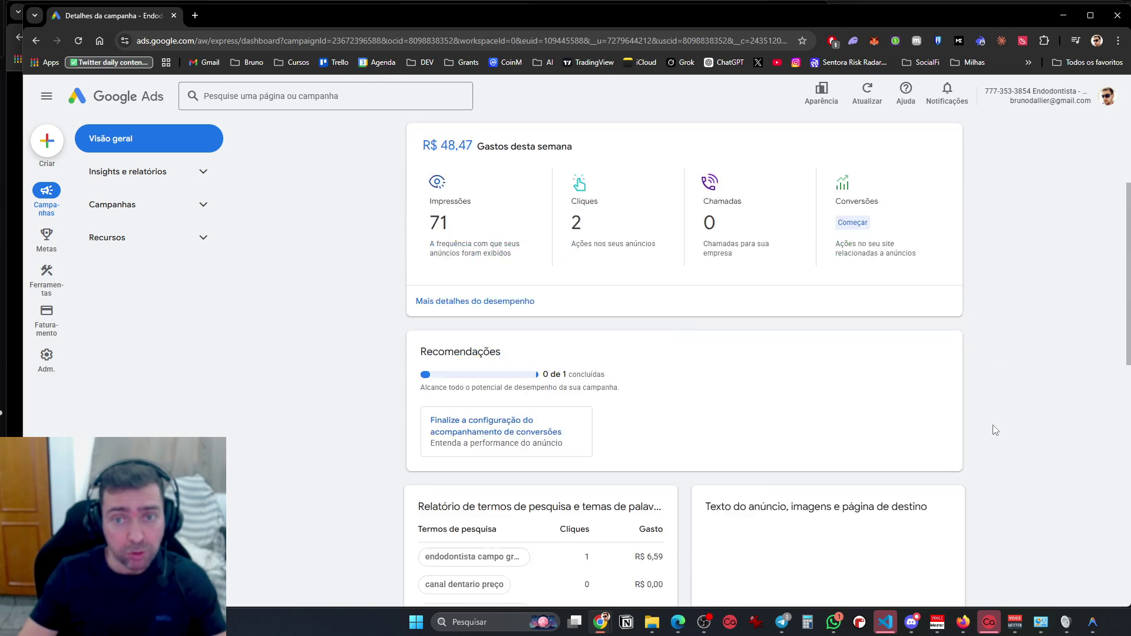
scroll(995, 430, "up", 1)
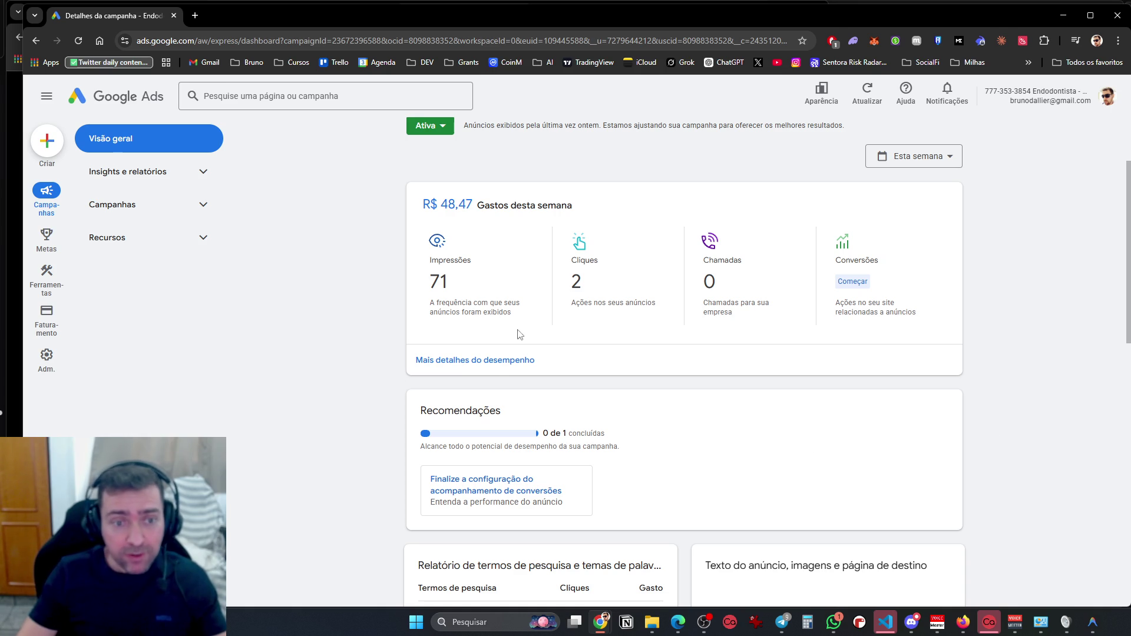
Step: Open the campaign's budget settings showing R$ 25 daily and R$ 760 monthly maximum
scroll(585, 411, "down", 6)
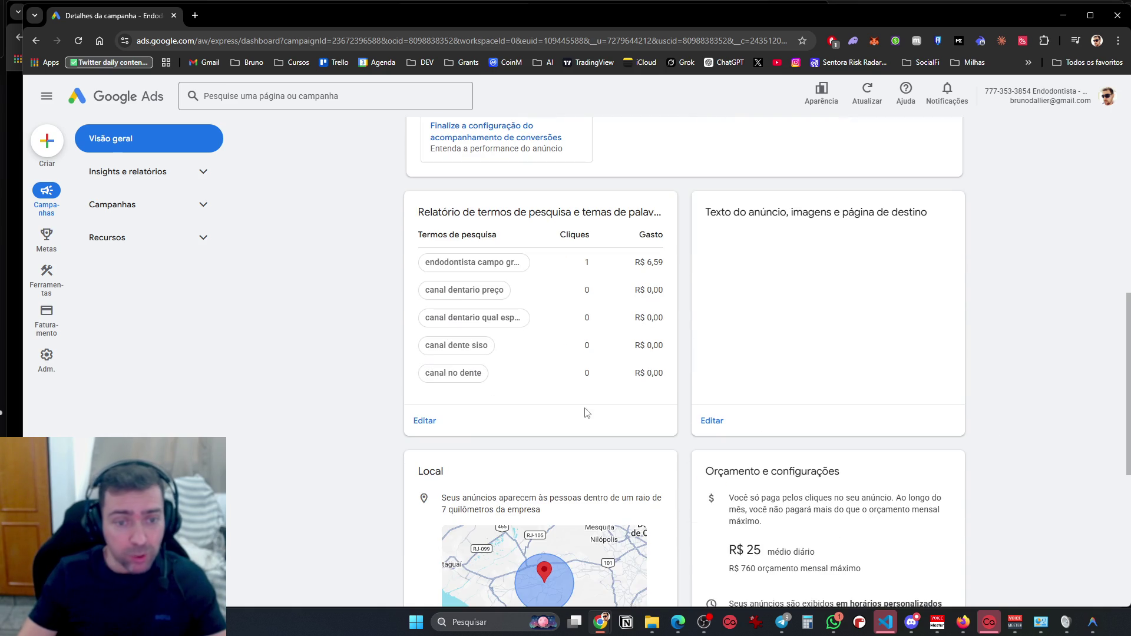
scroll(595, 412, "down", 5)
scroll(596, 412, "up", 2)
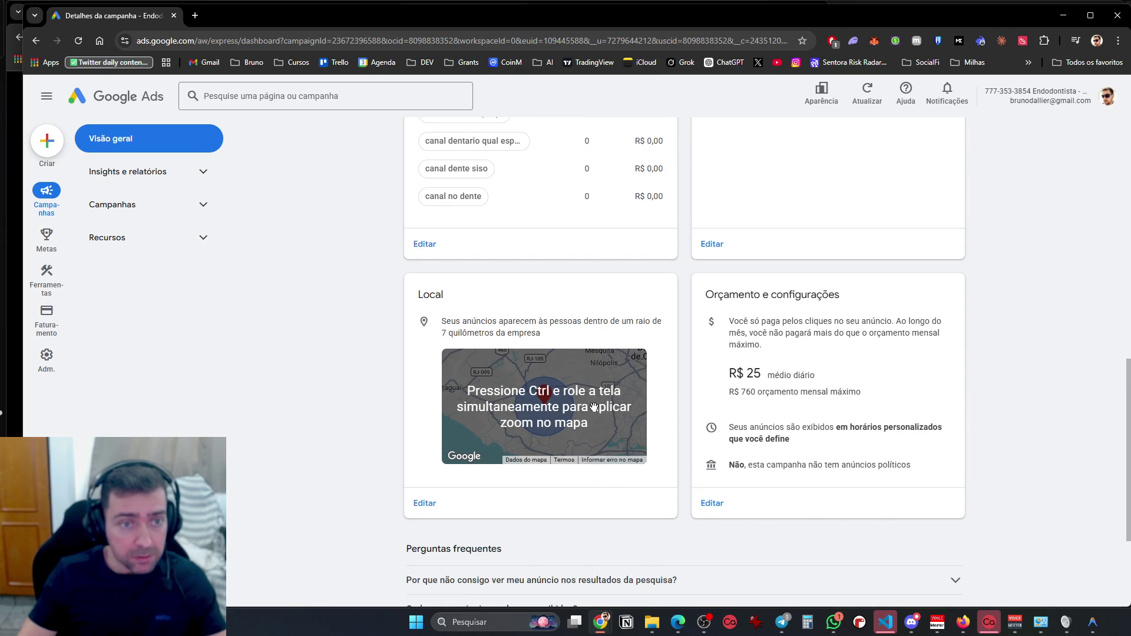
left_click(714, 505)
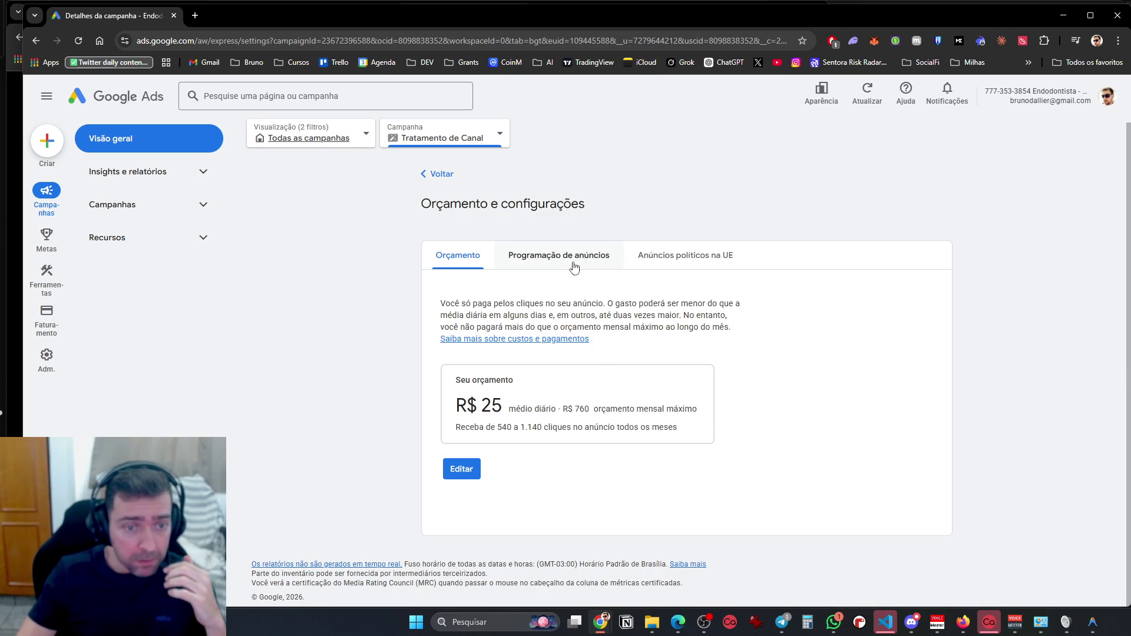
Step: Check the ad schedule (Monday, Thursday, Friday 08:00–20:00), then go back to the campaign overview
left_click(575, 271)
scroll(596, 364, "down", 2)
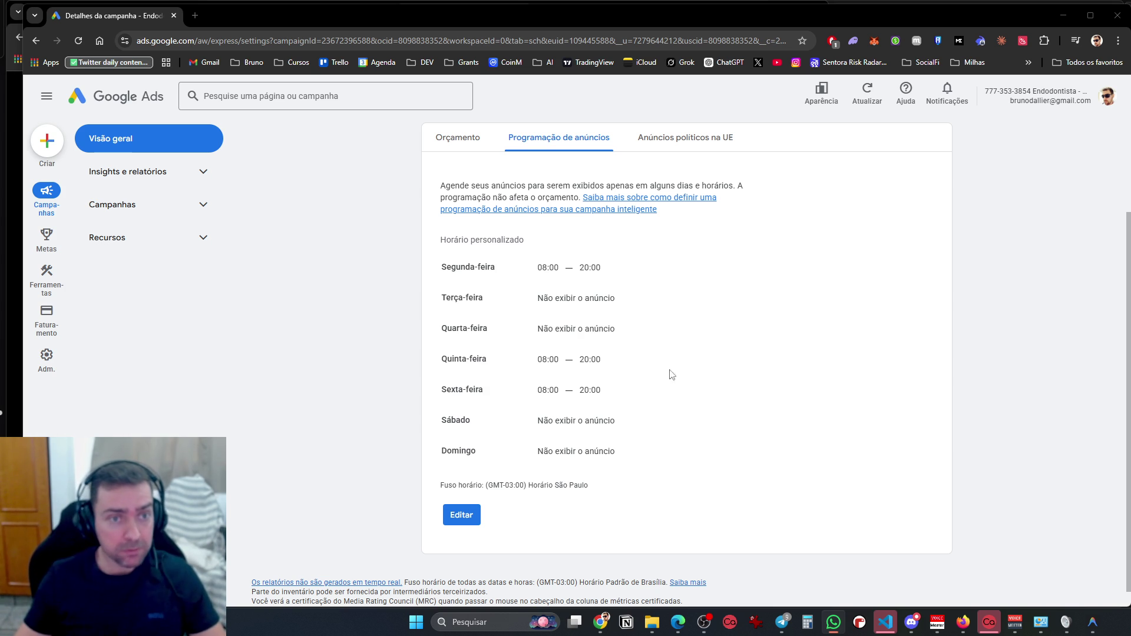
scroll(463, 296, "up", 2)
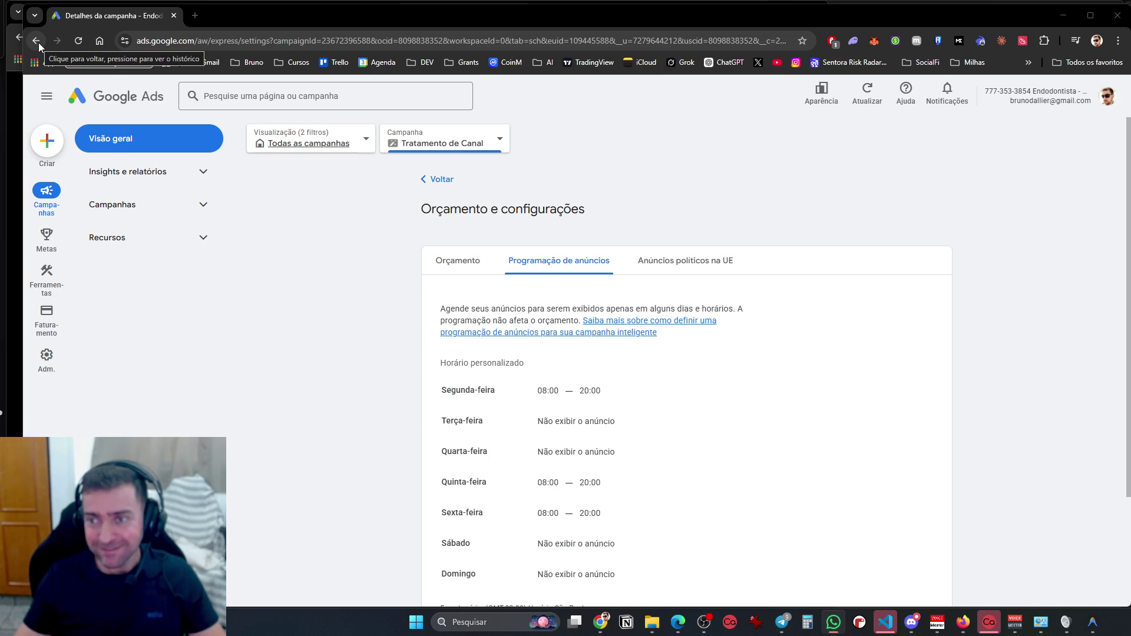
left_click(37, 42)
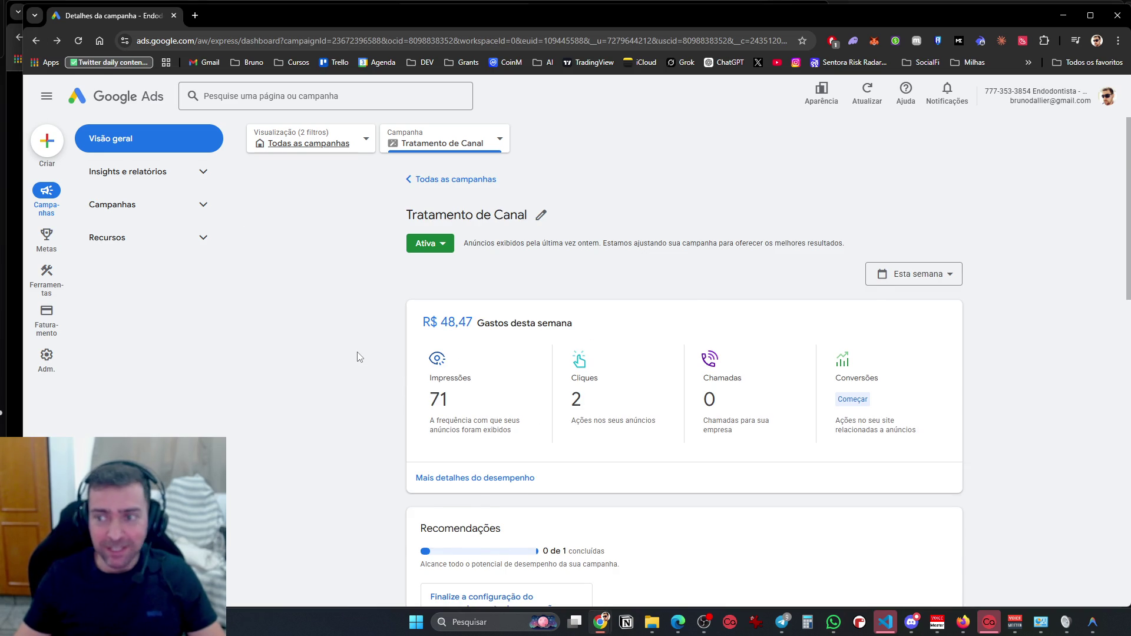
Step: Scroll the Tratamento de Canal dashboard: R$ 48,47 spent this week, 71 impressions, 2 clicks
scroll(360, 357, "down", 2)
scroll(356, 351, "down", 6)
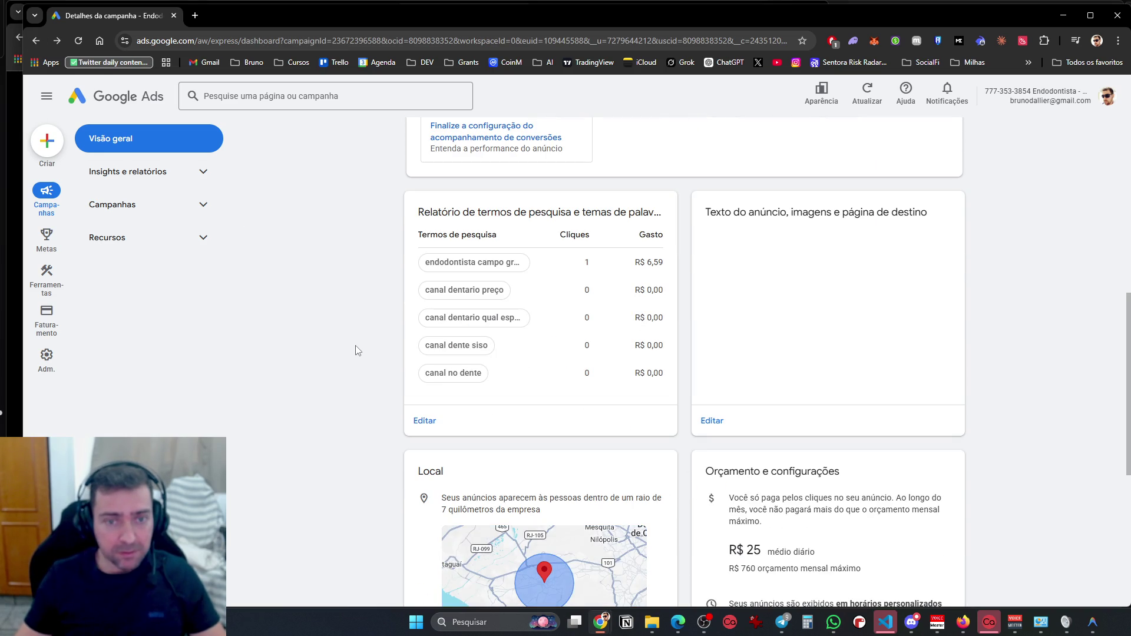
scroll(356, 350, "down", 6)
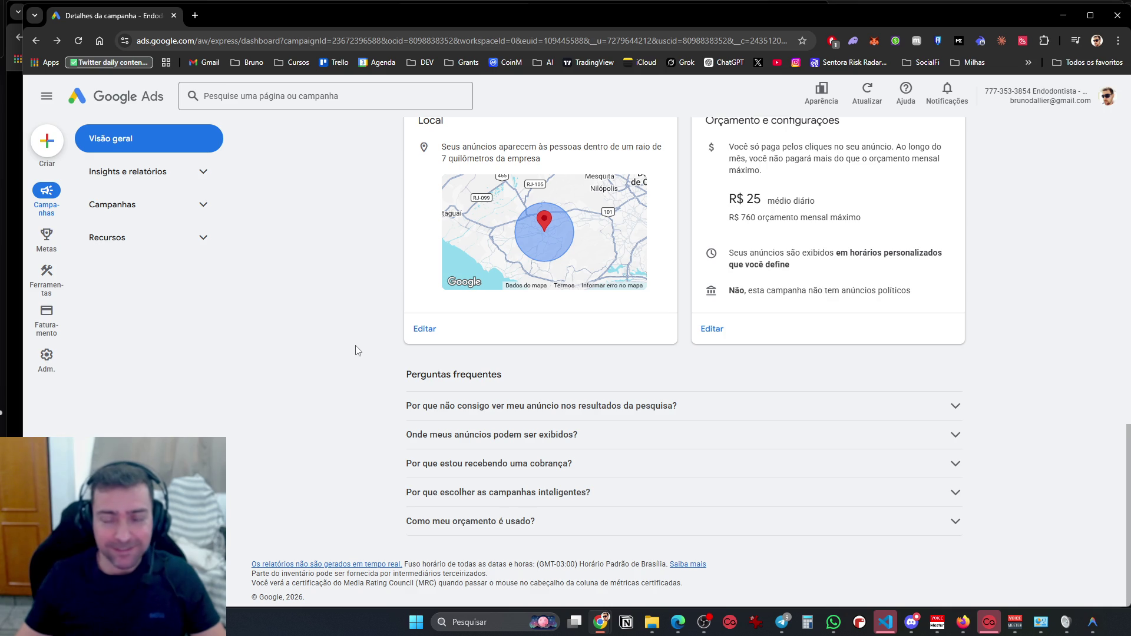
scroll(355, 345, "up", 4)
scroll(356, 344, "up", 10)
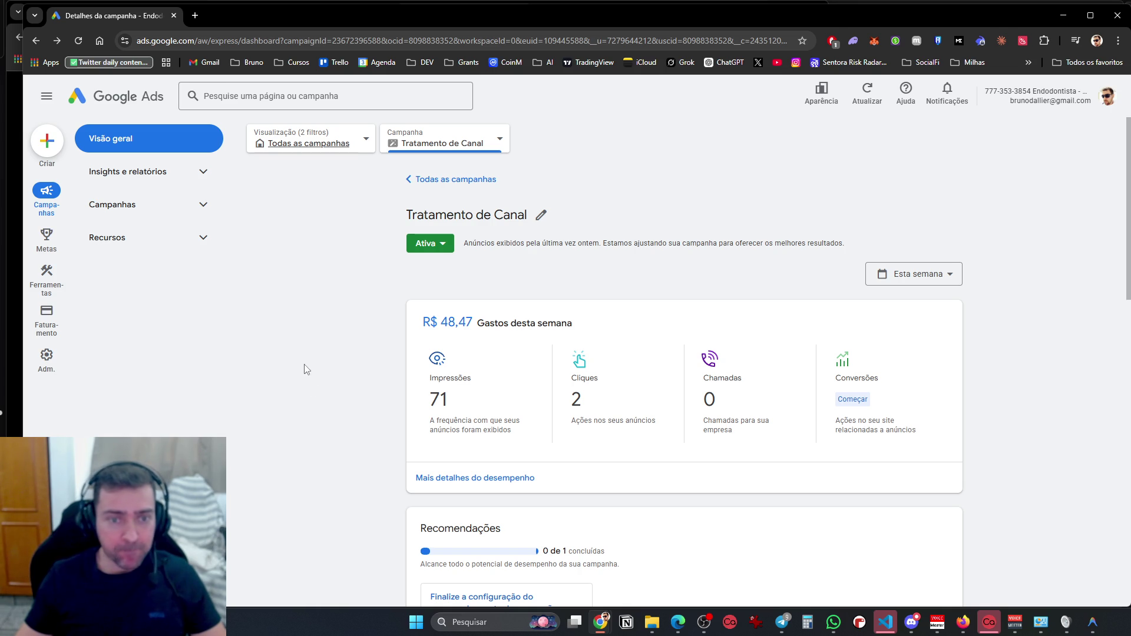
scroll(306, 370, "down", 10)
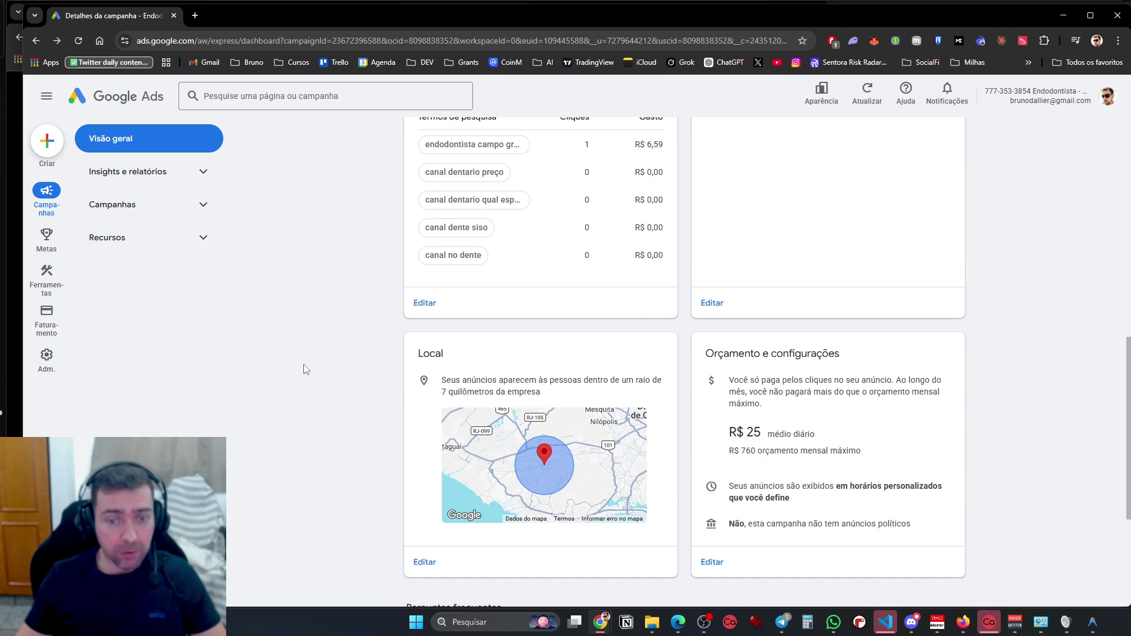
scroll(306, 369, "down", 4)
scroll(304, 369, "up", 6)
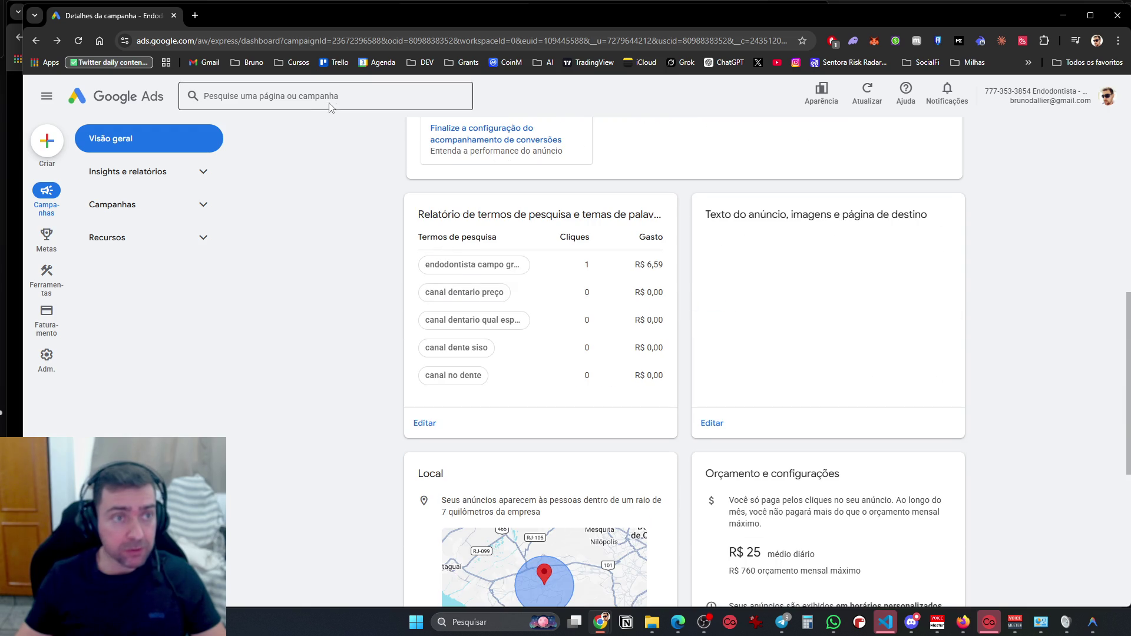
Step: Snap, shift and slightly widen the browser window, then switch to the X desktop
double_click(934, 6)
left_click_drag(928, 12, 912, 11)
left_click_drag(1116, 127, 1124, 127)
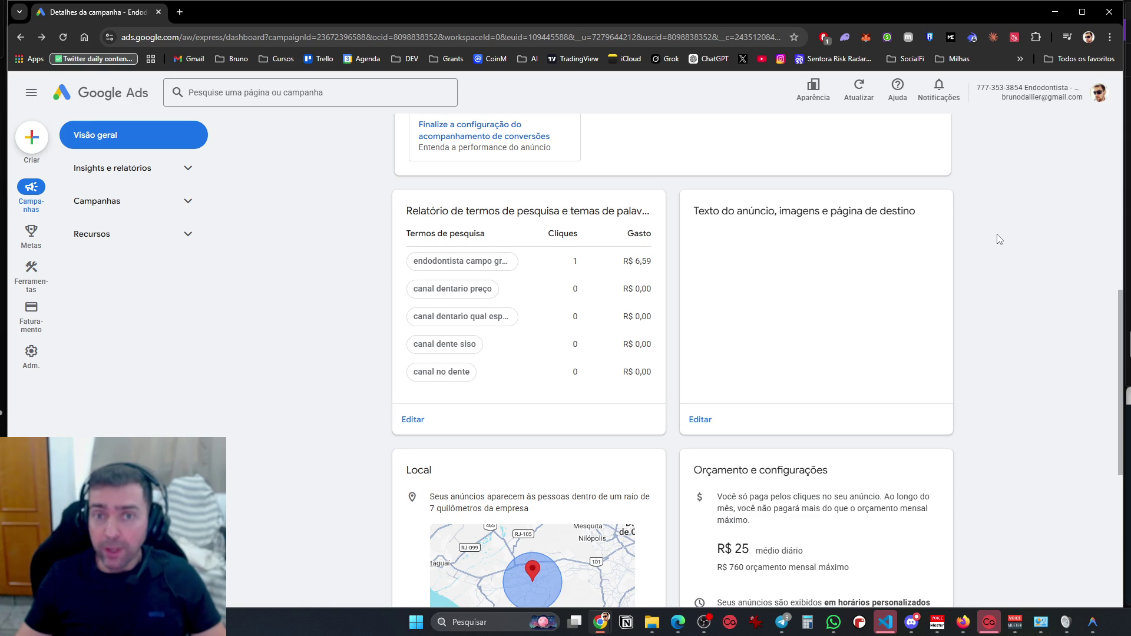
key("ctrl+super+Right")
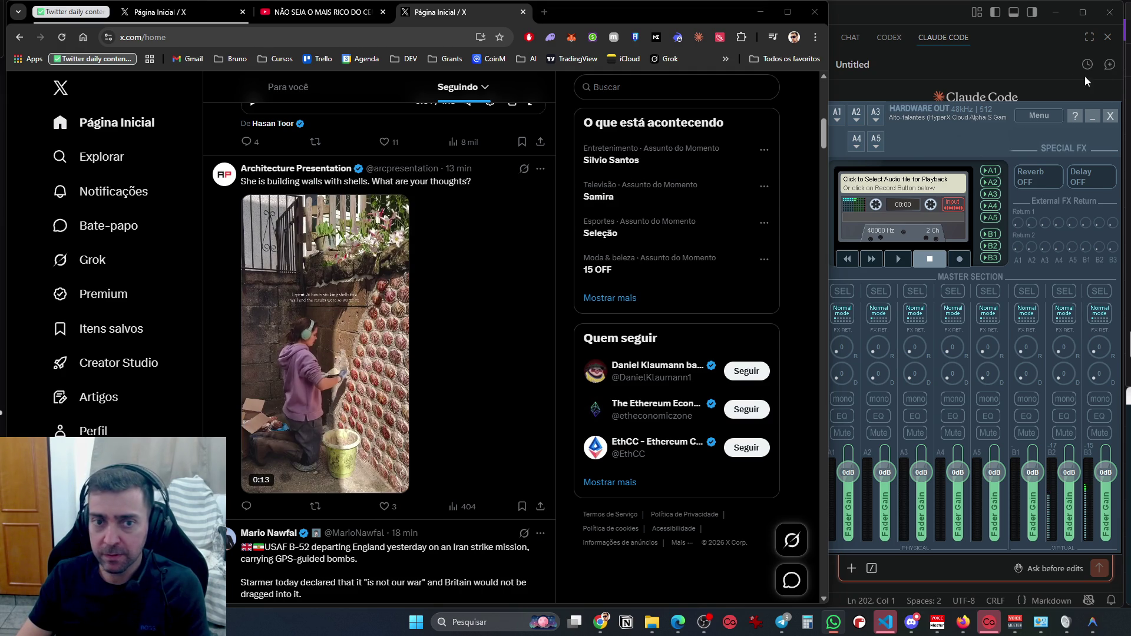
Step: Return the X feed to its newest posts, then close the tab group and the YouTube tab
left_click(137, 130)
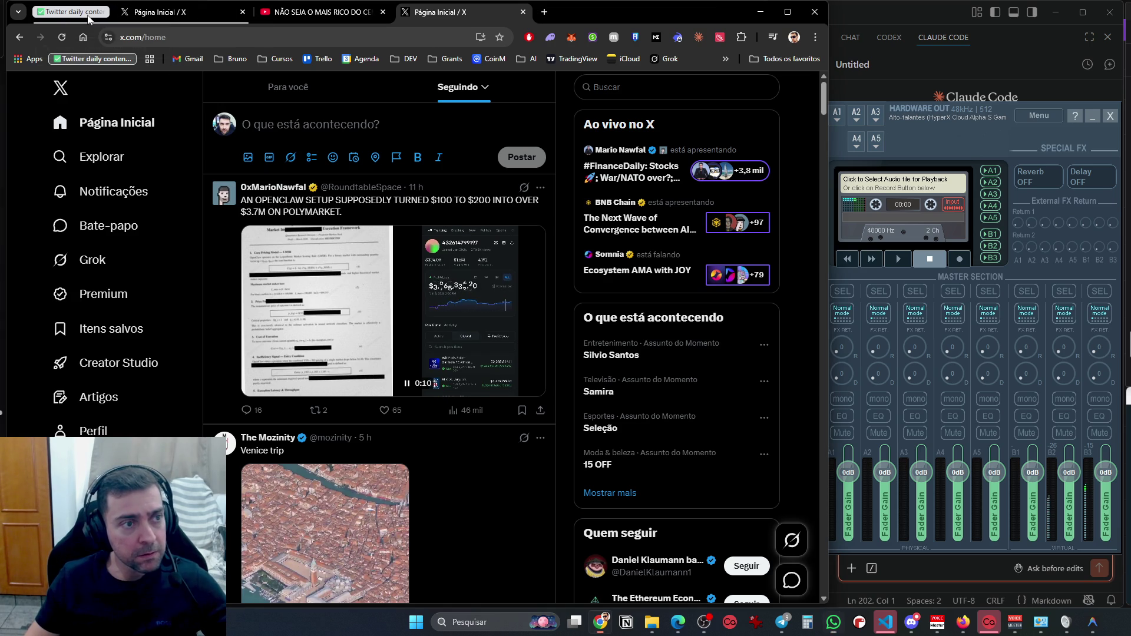
right_click(89, 17)
left_click(161, 13)
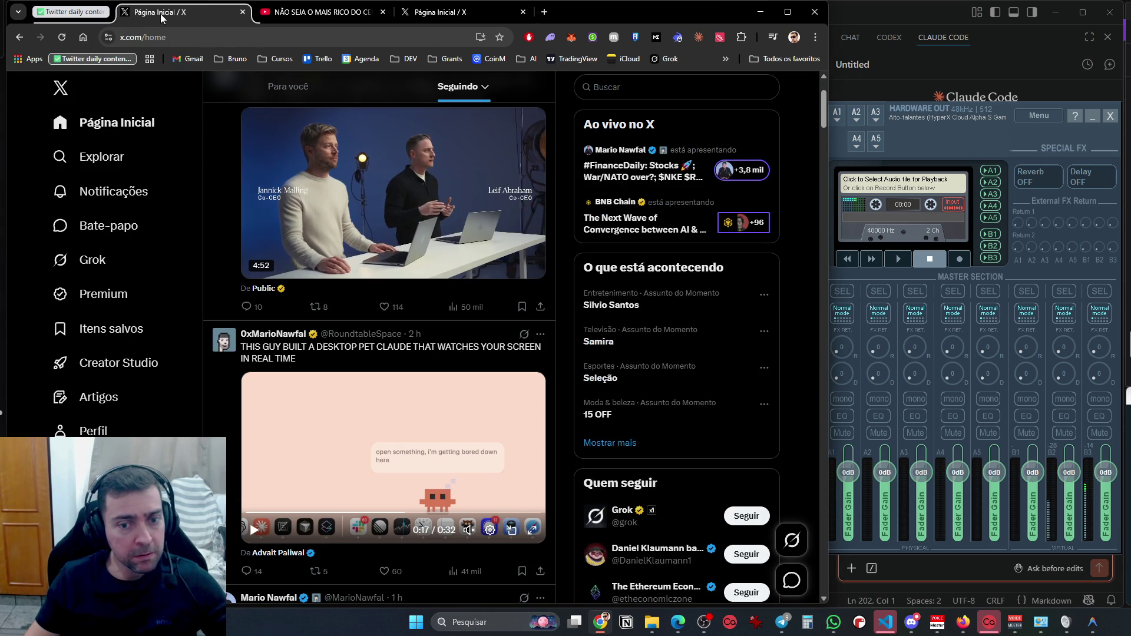
right_click(62, 18)
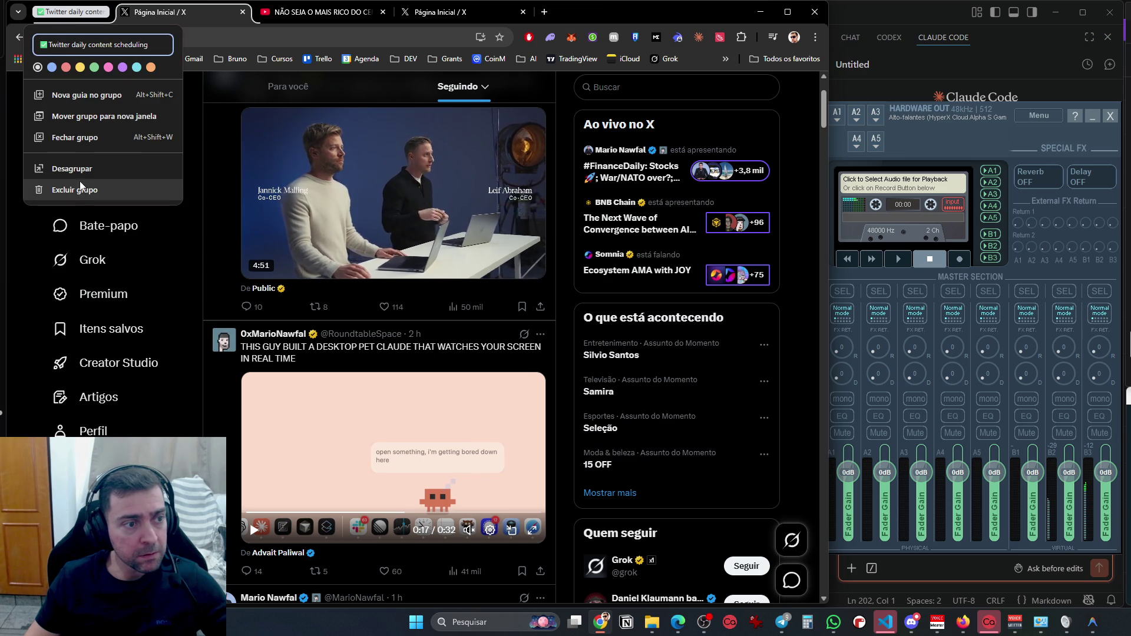
left_click(90, 136)
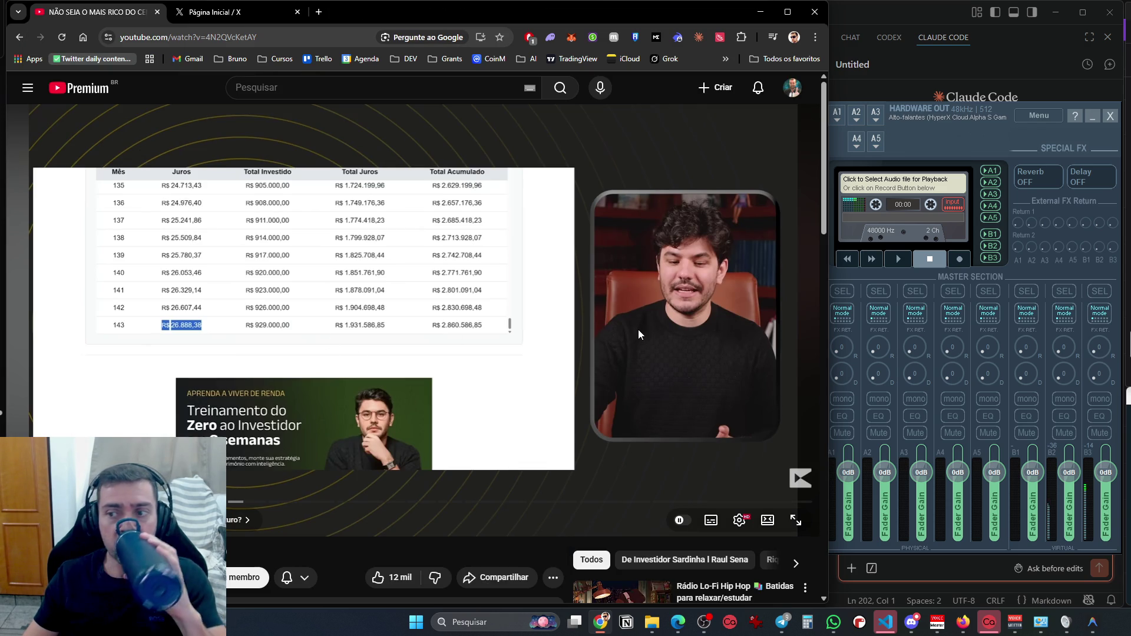
left_click(158, 12)
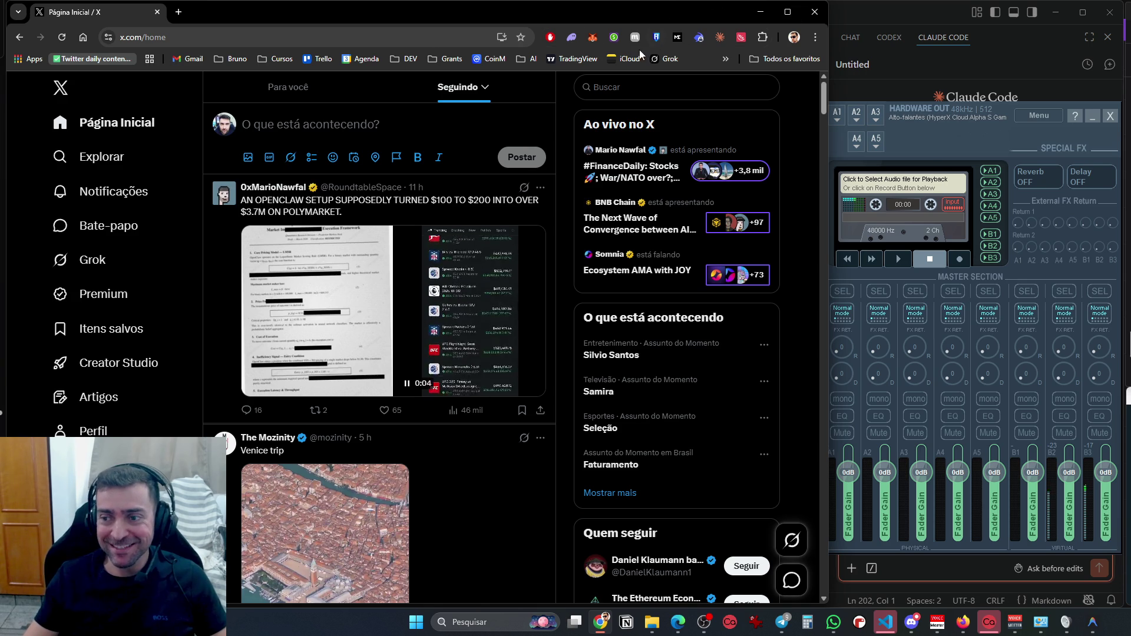
left_click(177, 13)
Step: Search Google for 'analitycs polymarket' and open the Polymarket Analytics result in a new tab
type("ana")
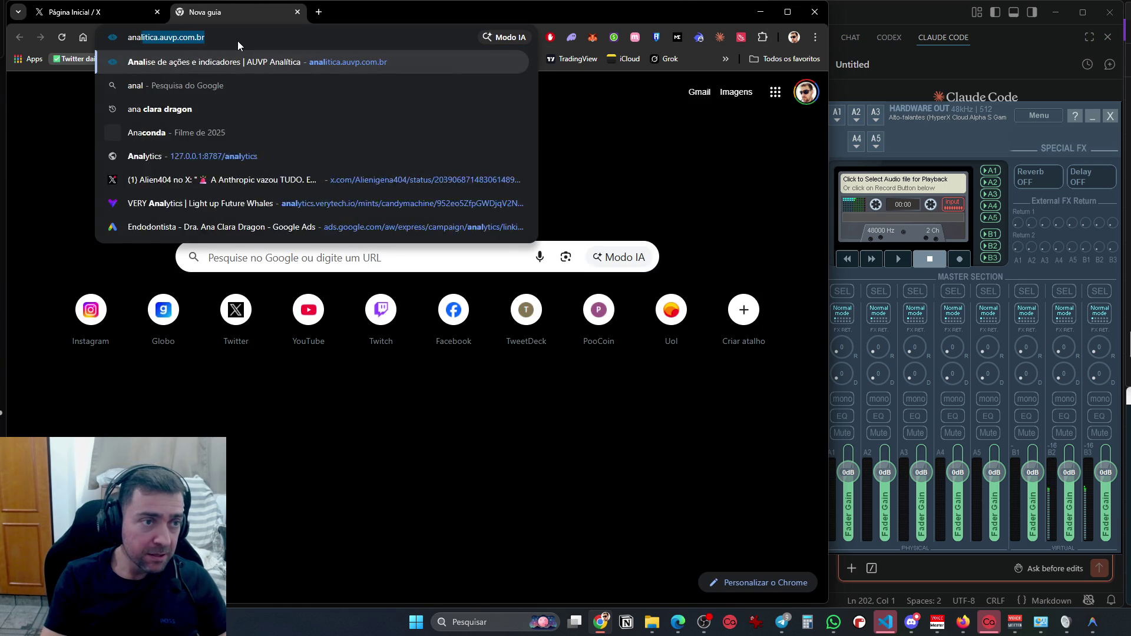
type("litycs polymarket")
key("Return")
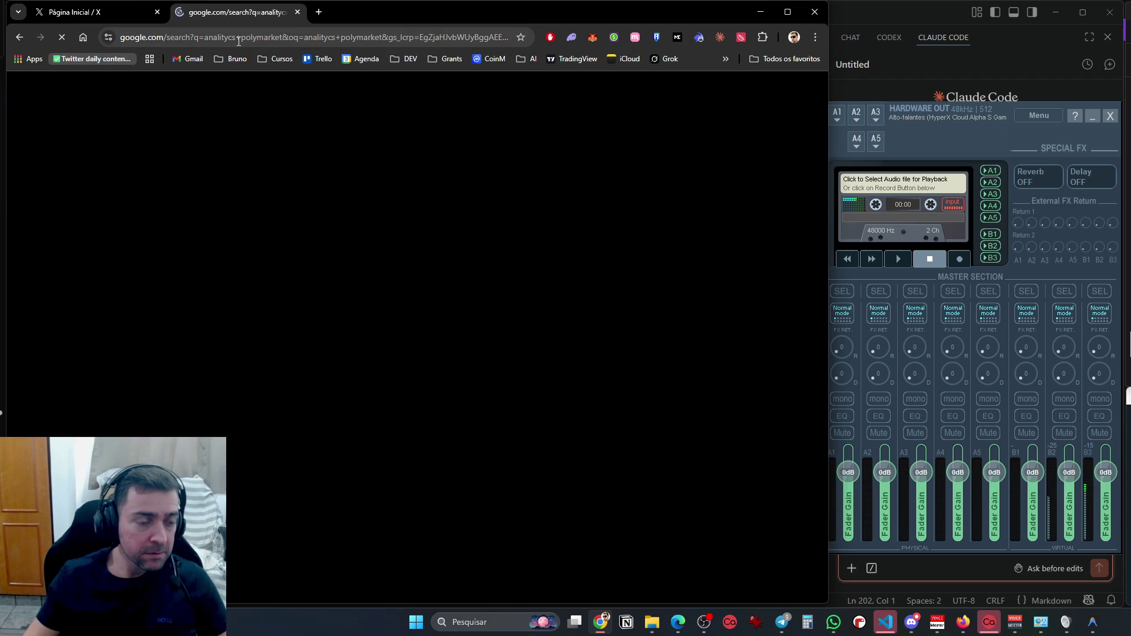
middle_click(248, 244)
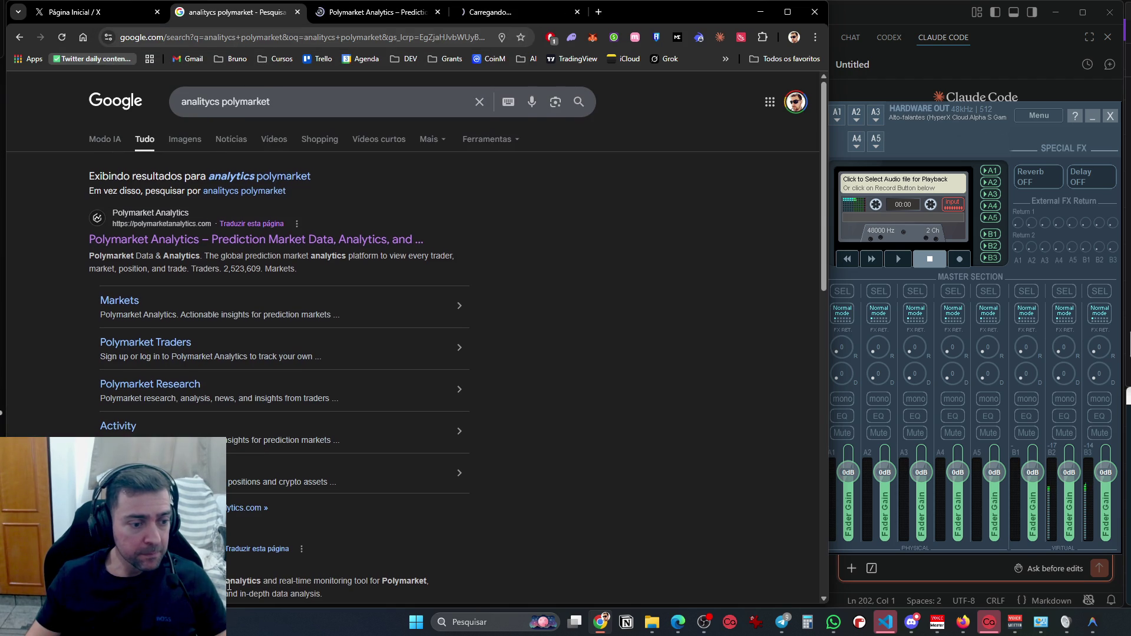
scroll(228, 586, "down", 5)
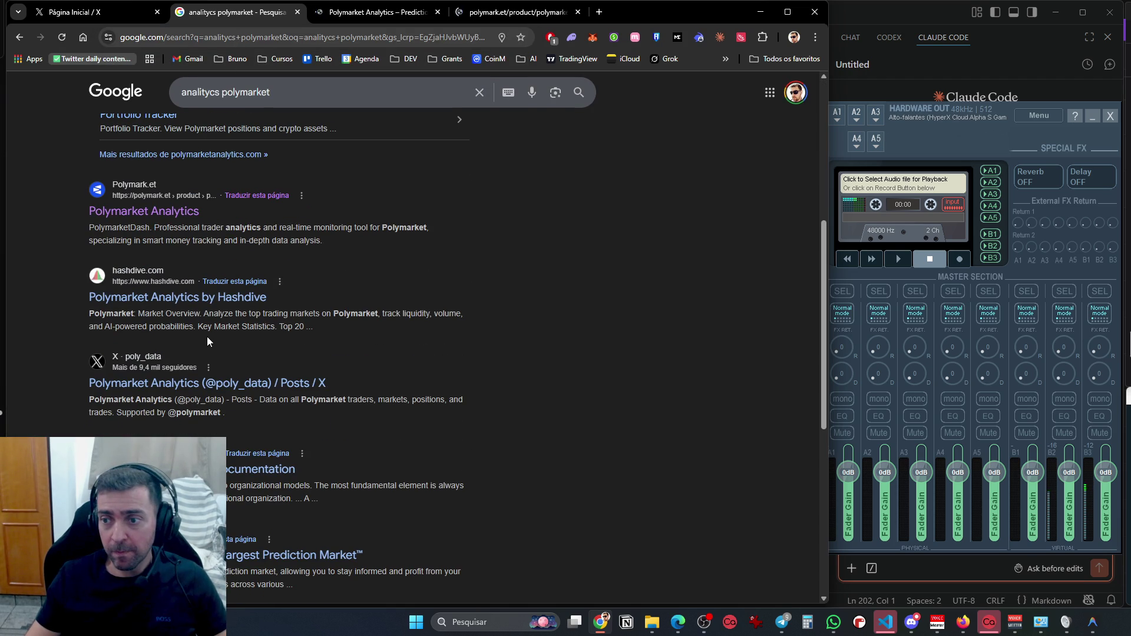
key("ctrl+Tab")
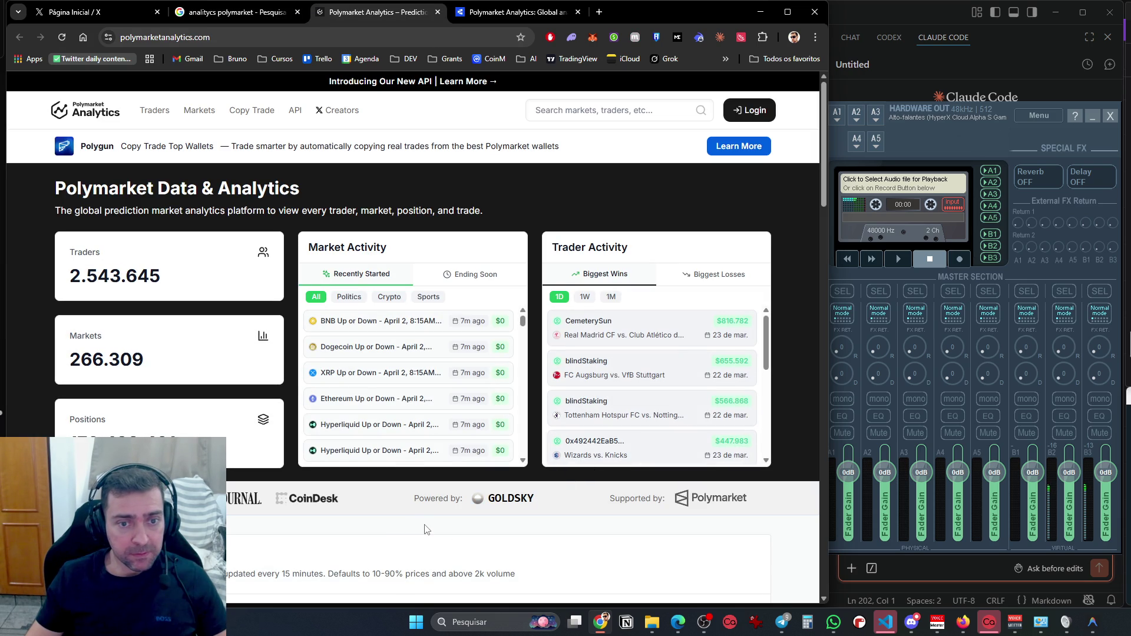
Step: Browse the Market Prices table, then visit the Polymarket Analytics website from the polymark.et listing
scroll(433, 528, "down", 5)
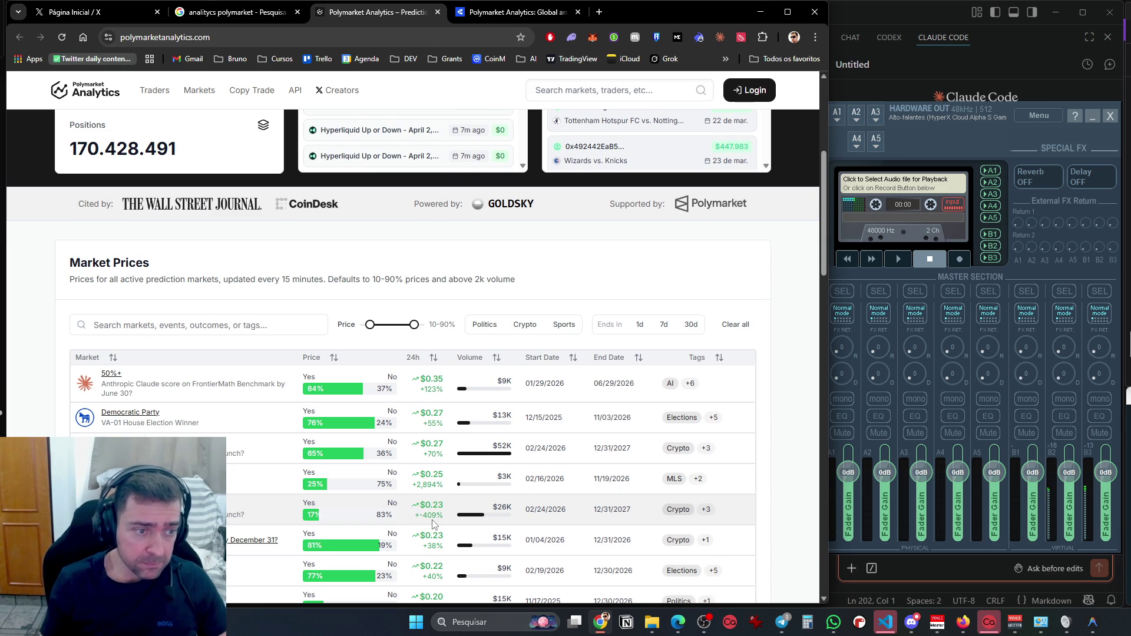
scroll(414, 517, "up", 5)
scroll(418, 509, "down", 10)
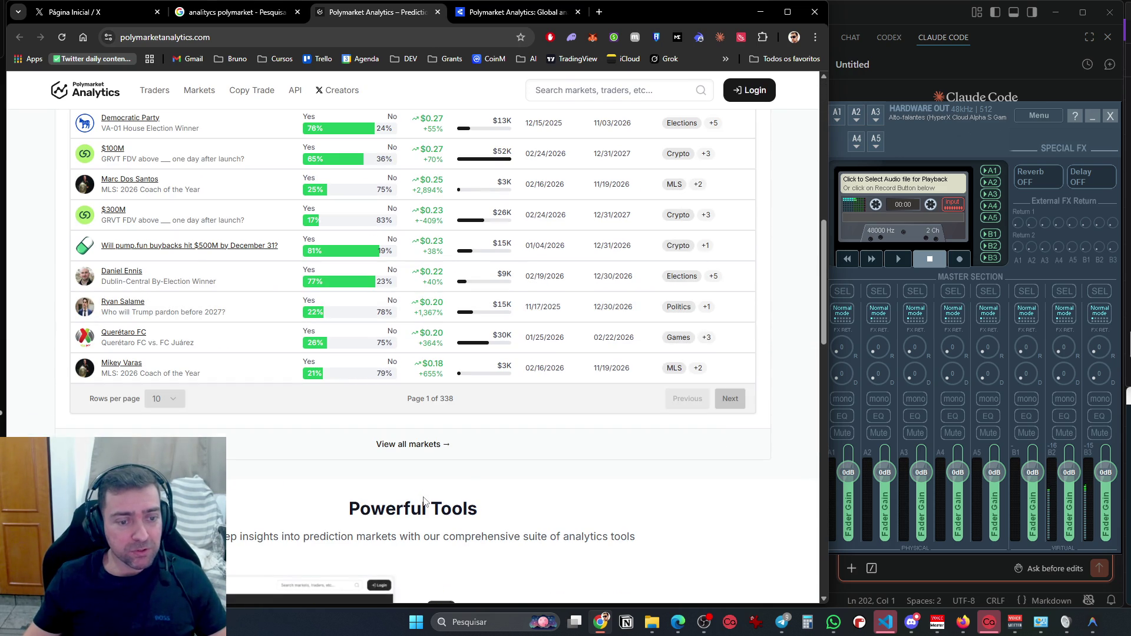
key("ctrl+w")
scroll(463, 465, "down", 1)
scroll(463, 466, "down", 3)
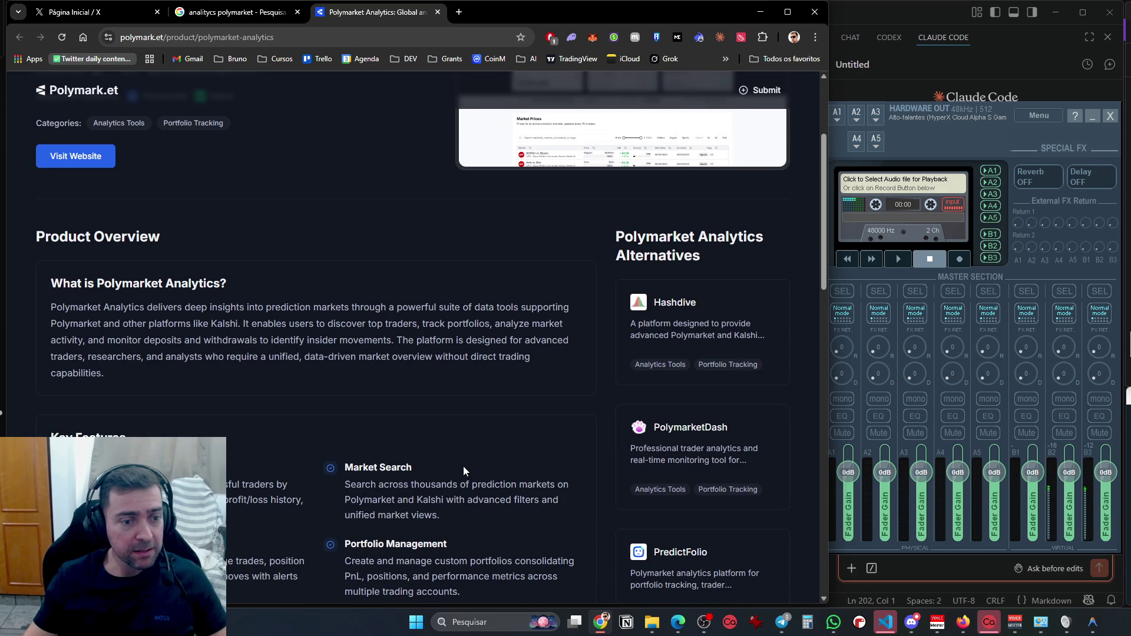
left_click(75, 154)
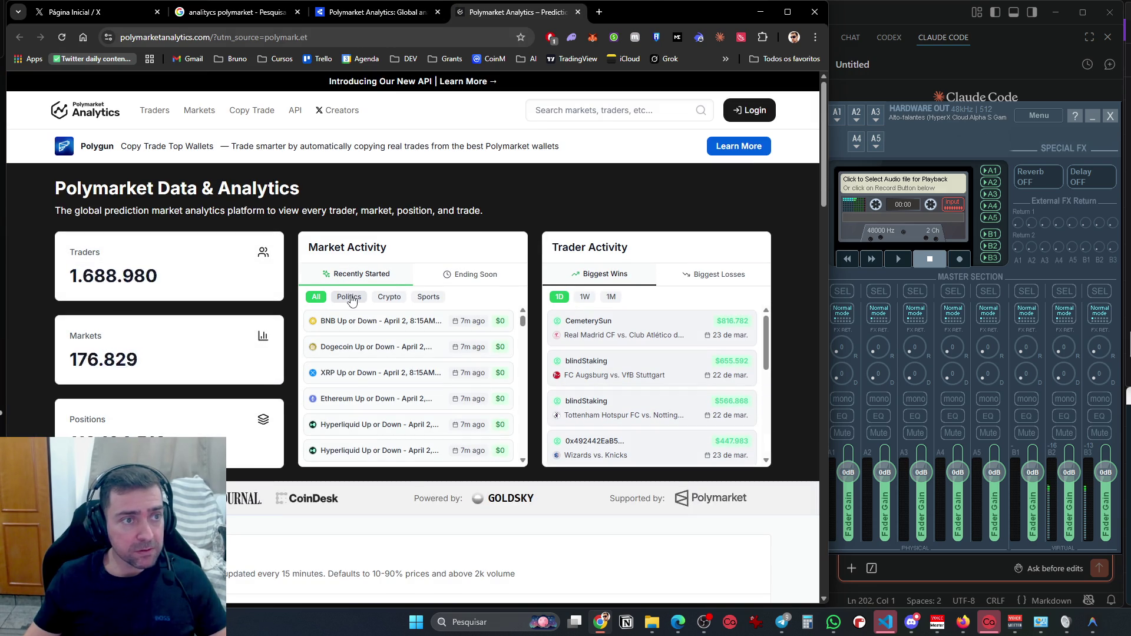
Step: Close every Polymarket and Google search tab, leaving only the X home feed
scroll(383, 442, "down", 8)
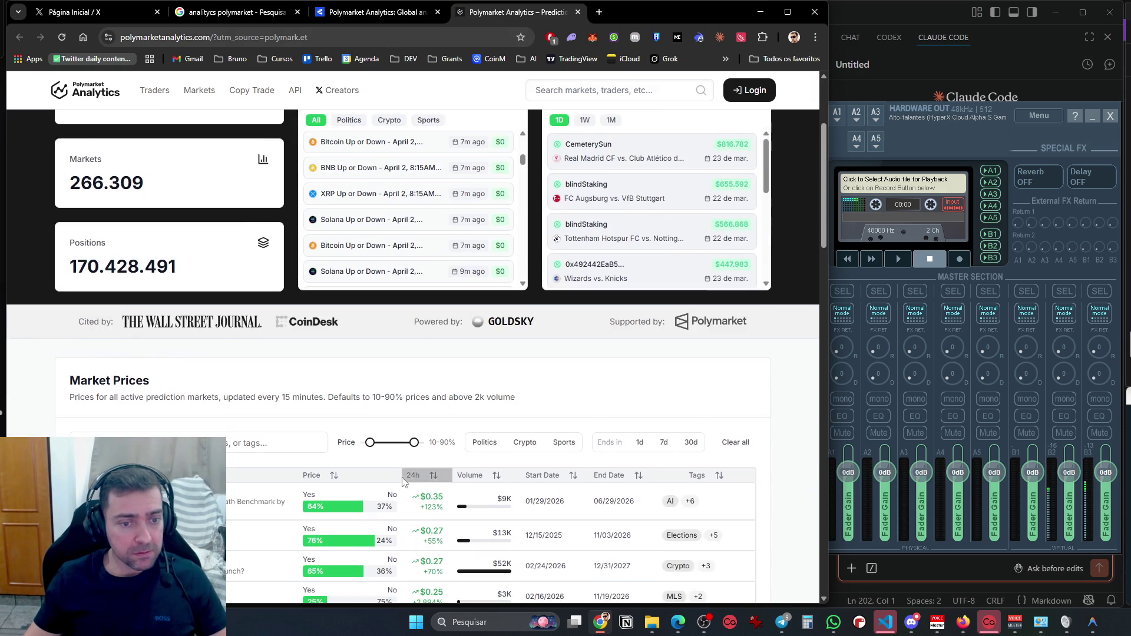
left_click(395, 15)
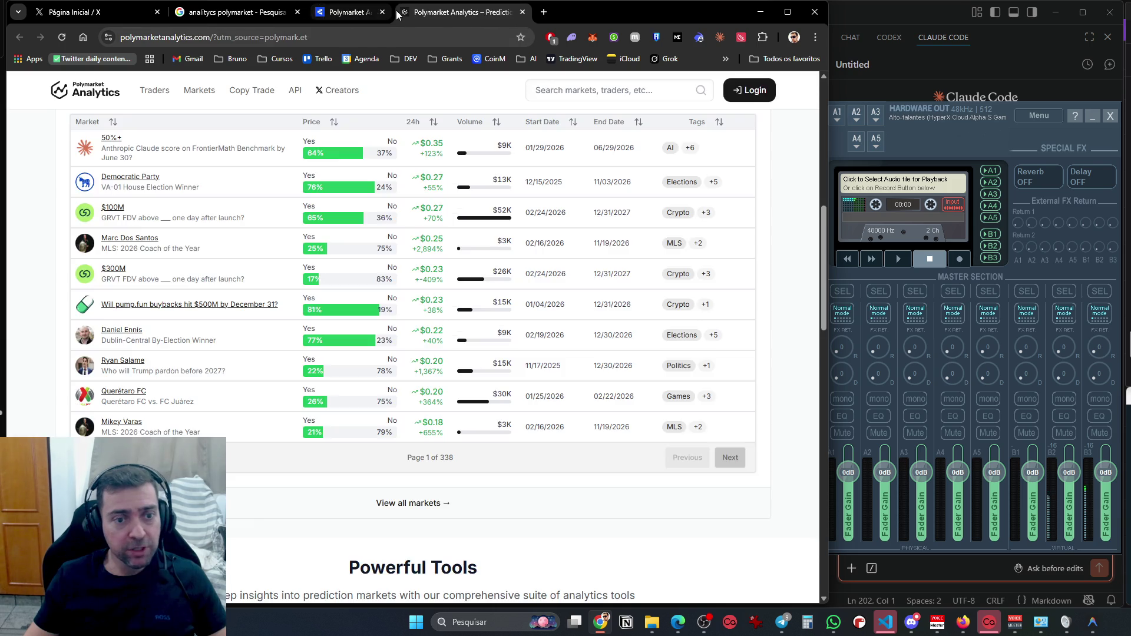
key("ctrl+w")
middle_click(395, 18)
middle_click(181, 19)
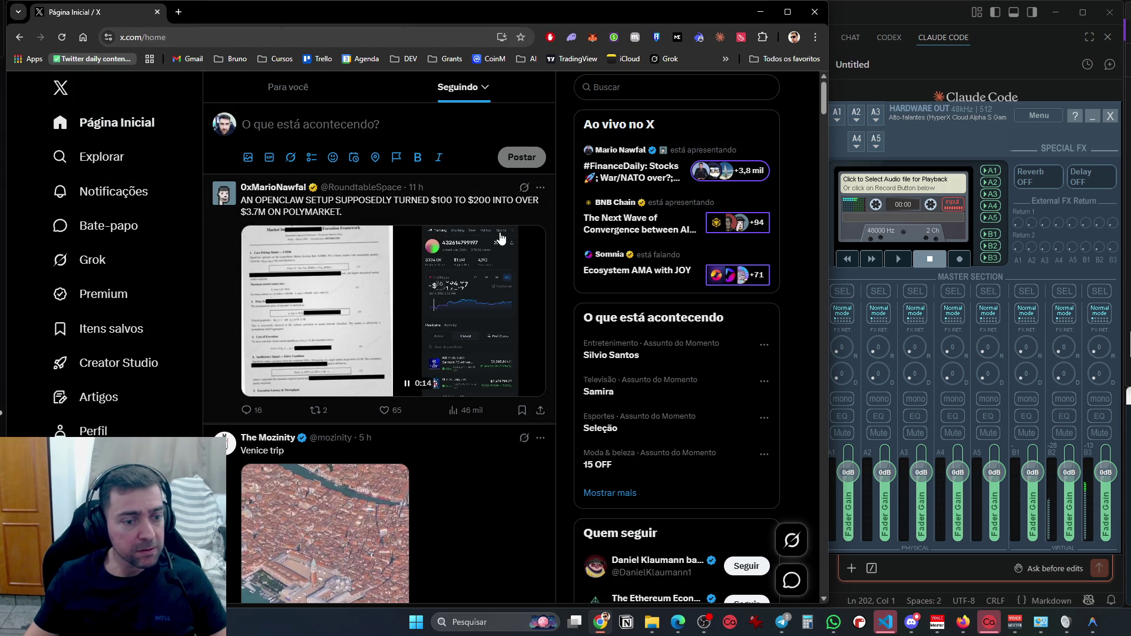
Step: Read down the X home feed to the missile-video post and open a blank tab
scroll(530, 424, "down", 8)
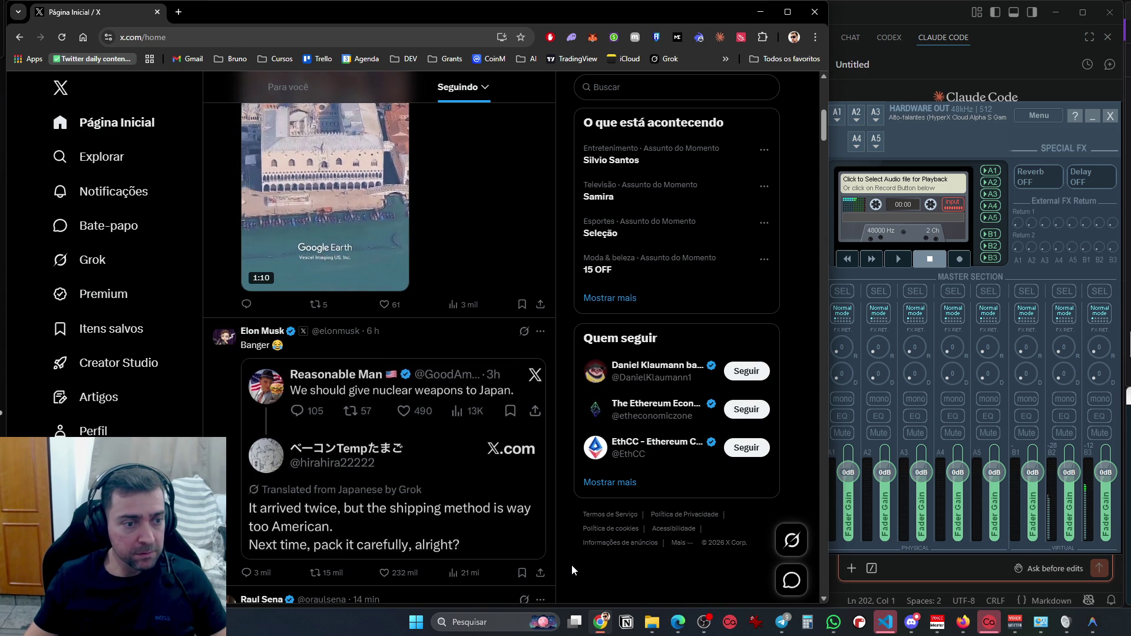
scroll(572, 564, "down", 6)
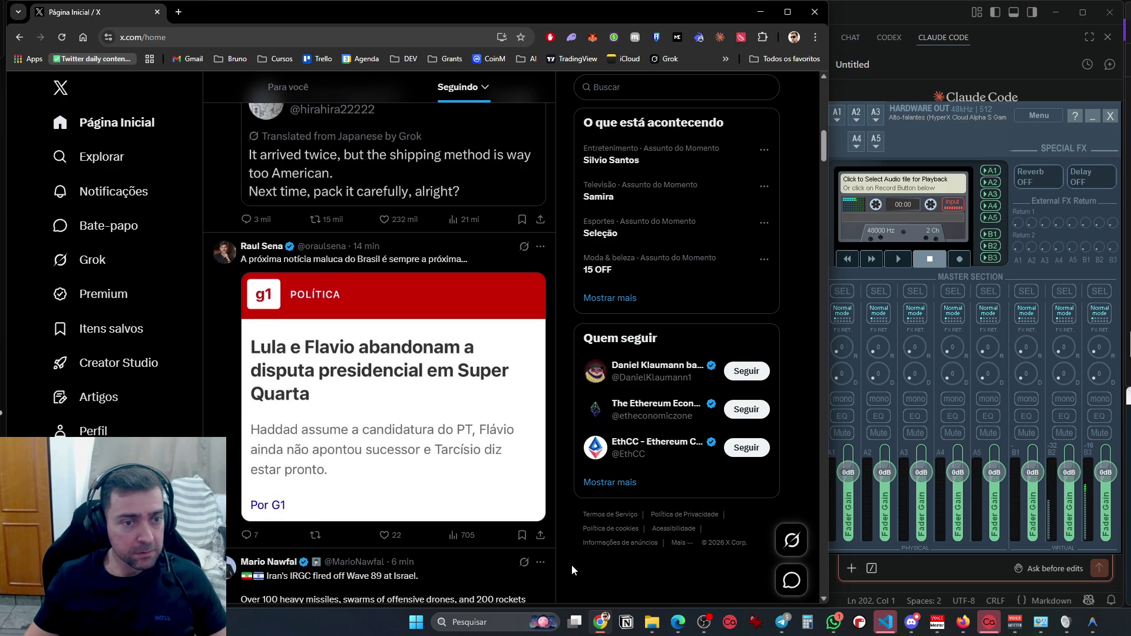
scroll(572, 564, "down", 6)
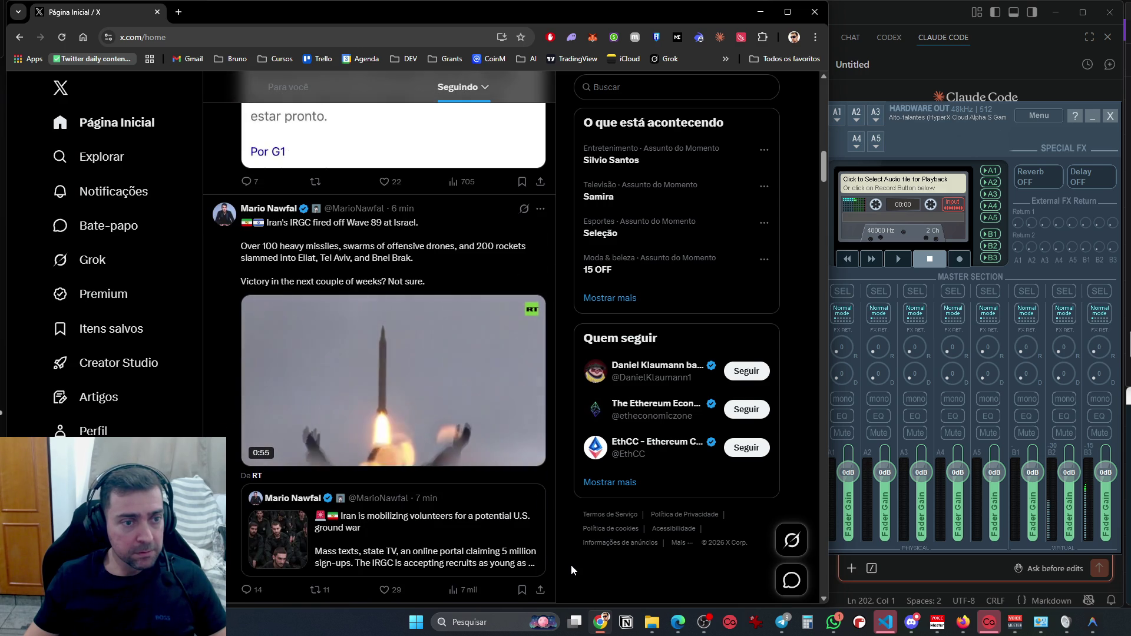
left_click(178, 12)
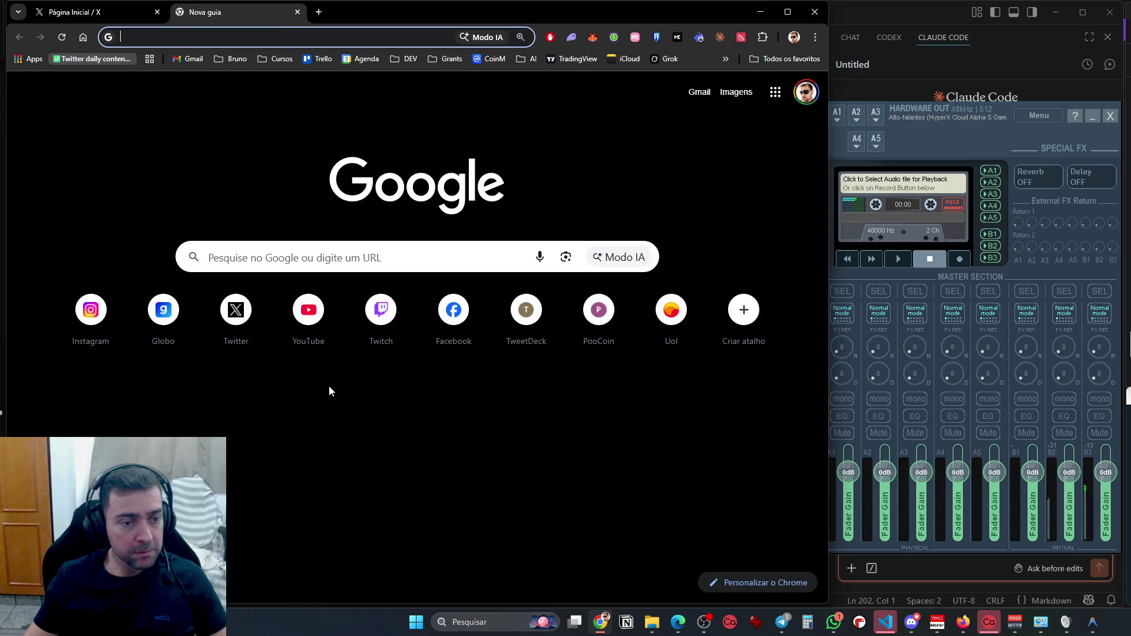
Step: Return to the X feed tab, then open and close Windows Calculator from the taskbar
left_click(109, 12)
left_click(808, 621)
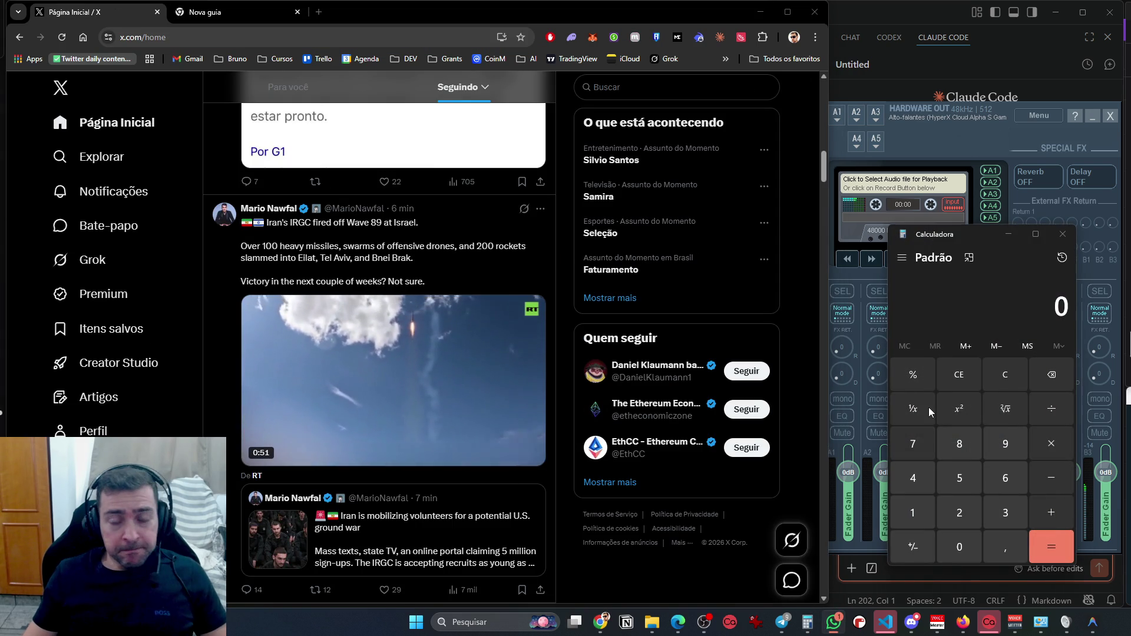
left_click(1063, 234)
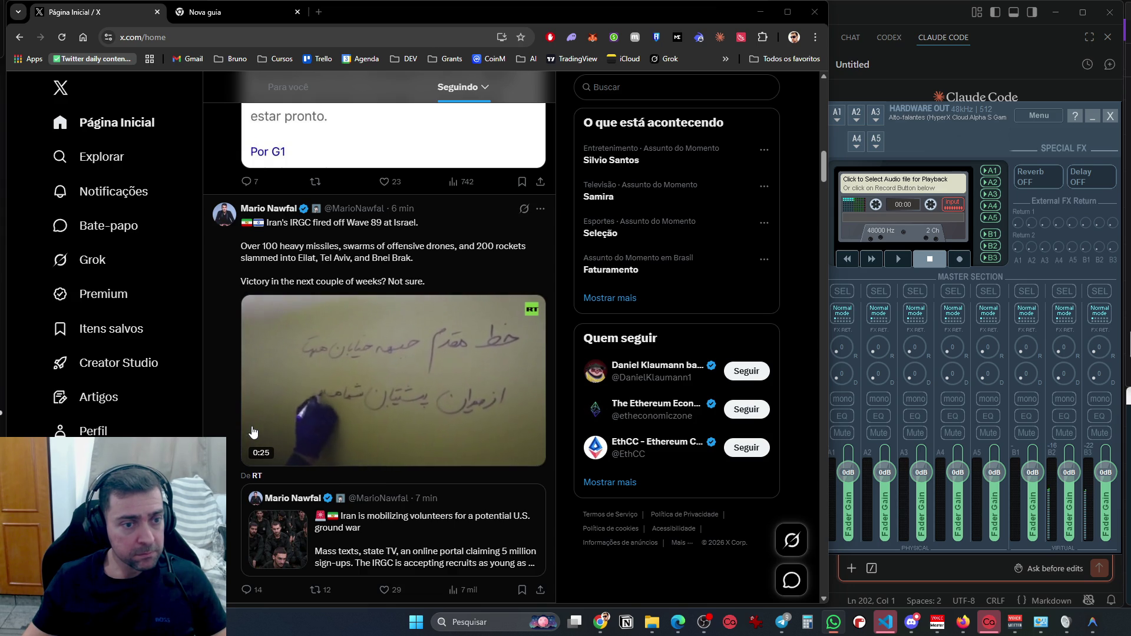
Step: Scroll the Seguindo feed and like the Architectural Vibes post, raising its likes from 101 to 102
scroll(254, 433, "down", 12)
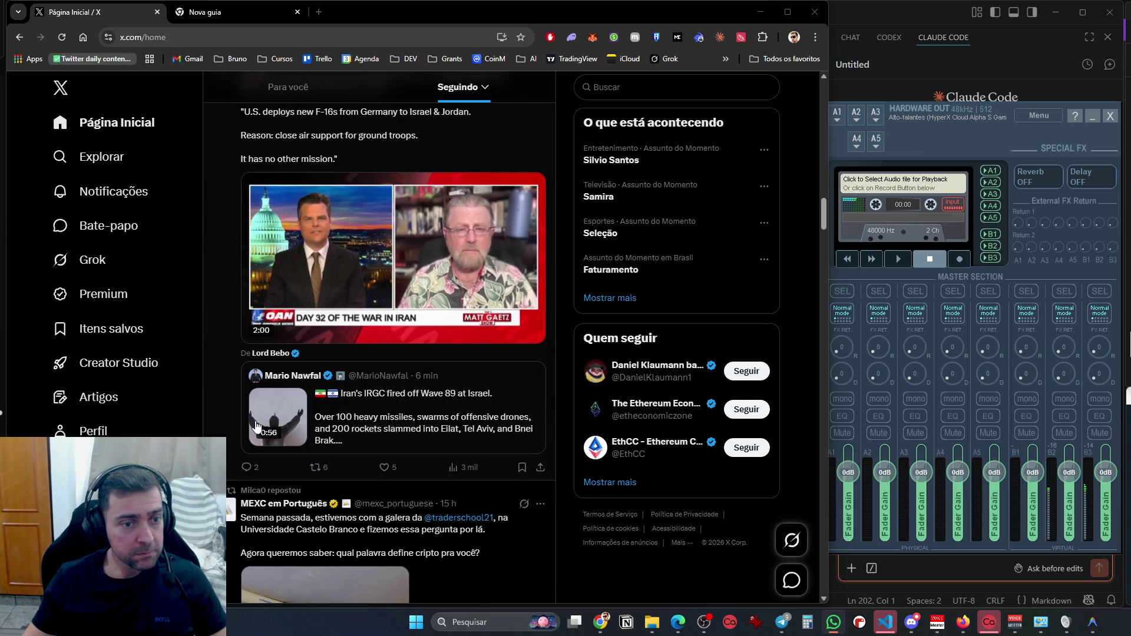
scroll(255, 426, "down", 5)
scroll(253, 434, "down", 7)
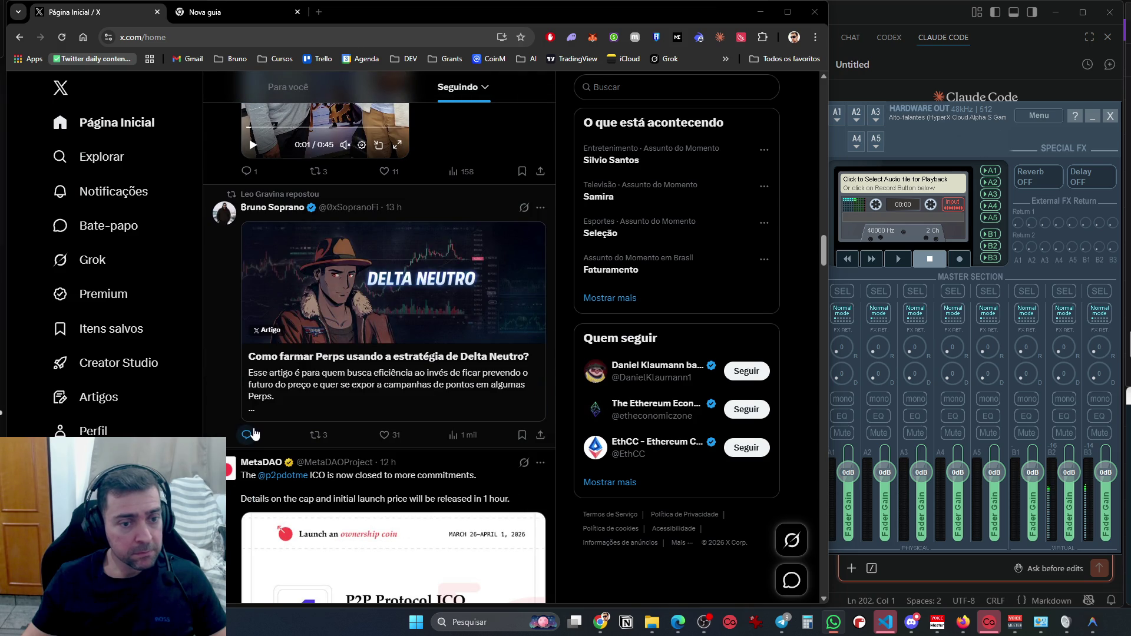
scroll(253, 434, "down", 5)
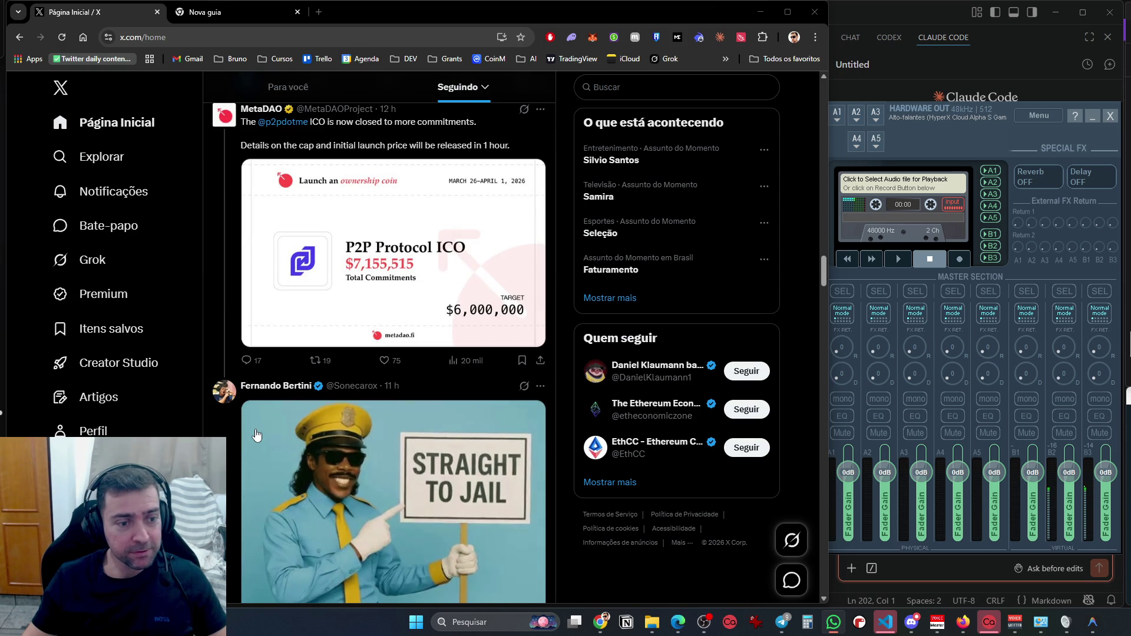
scroll(256, 435, "up", 3)
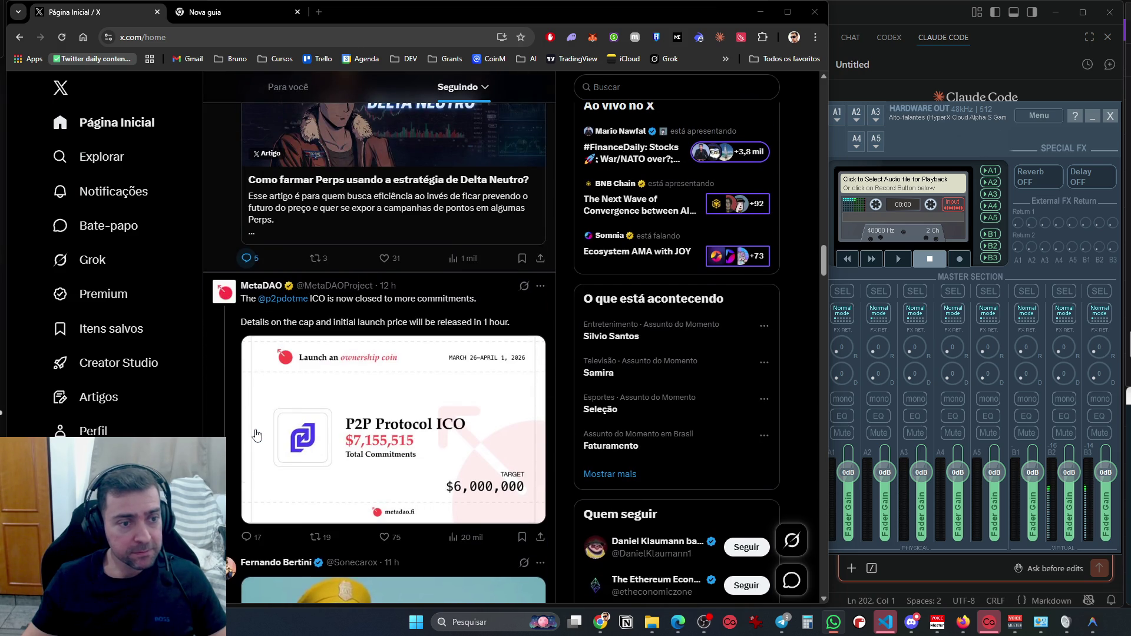
scroll(256, 435, "down", 3)
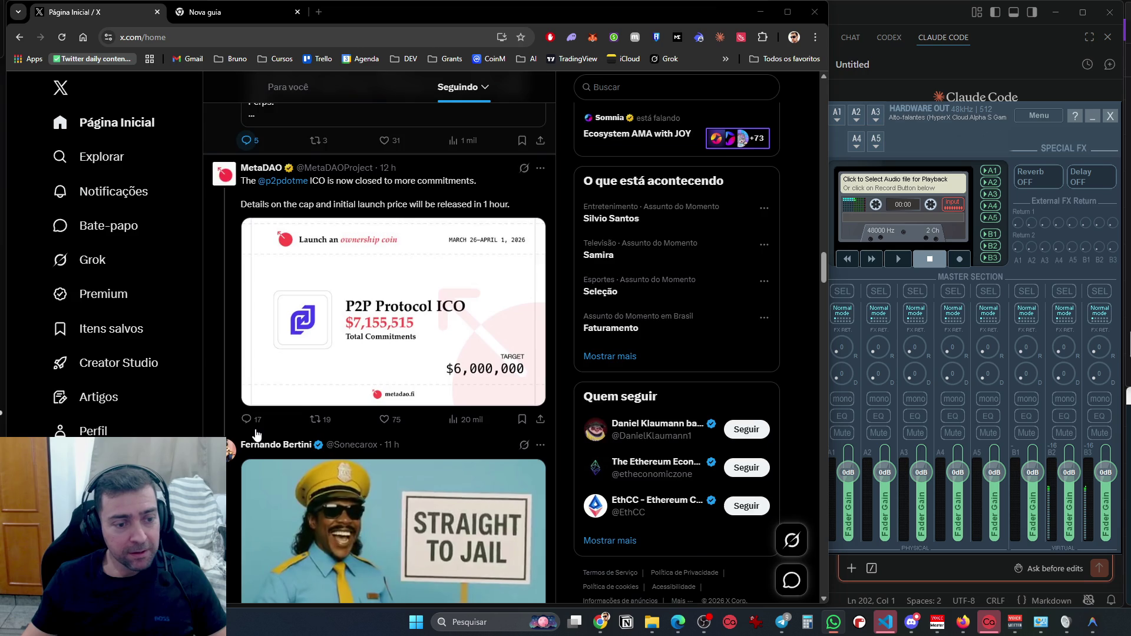
scroll(370, 283, "up", 1)
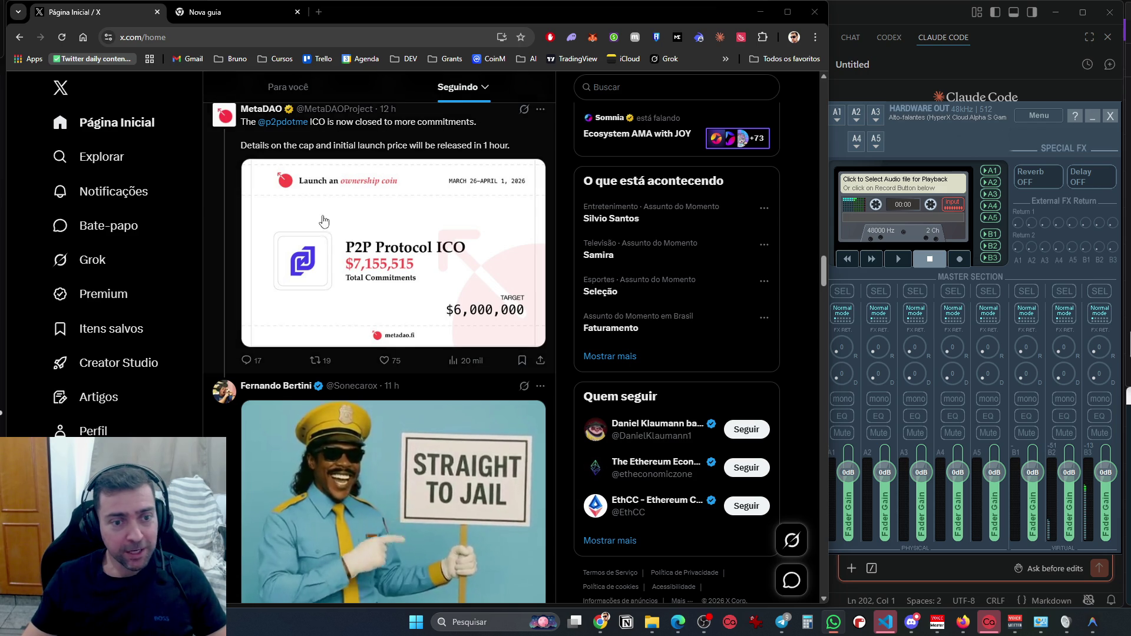
scroll(319, 221, "down", 9)
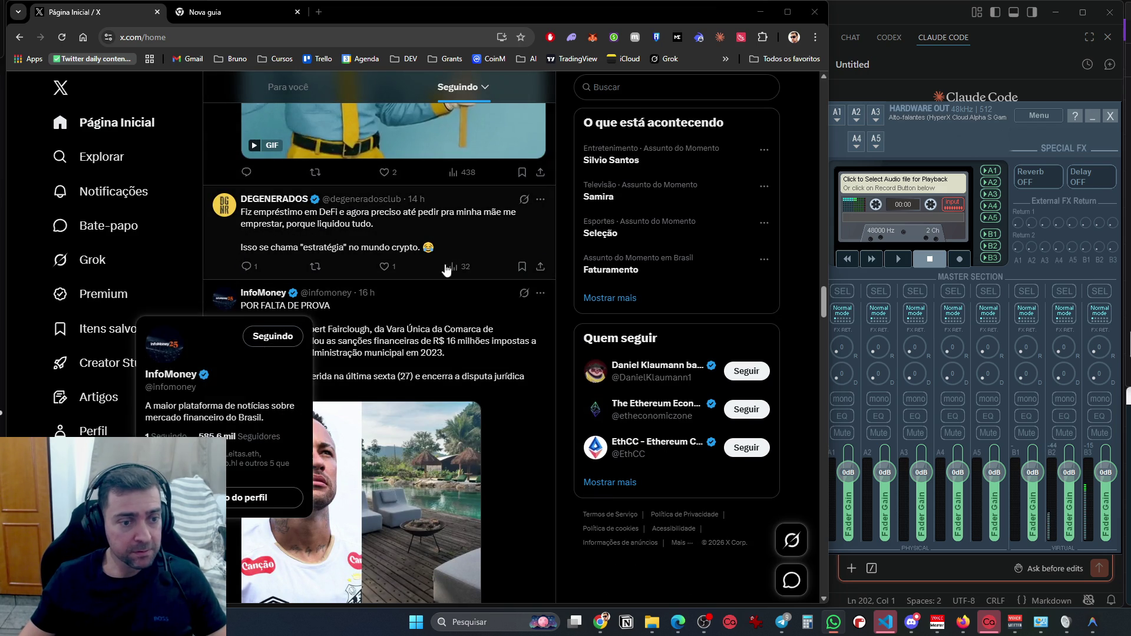
scroll(494, 255, "down", 10)
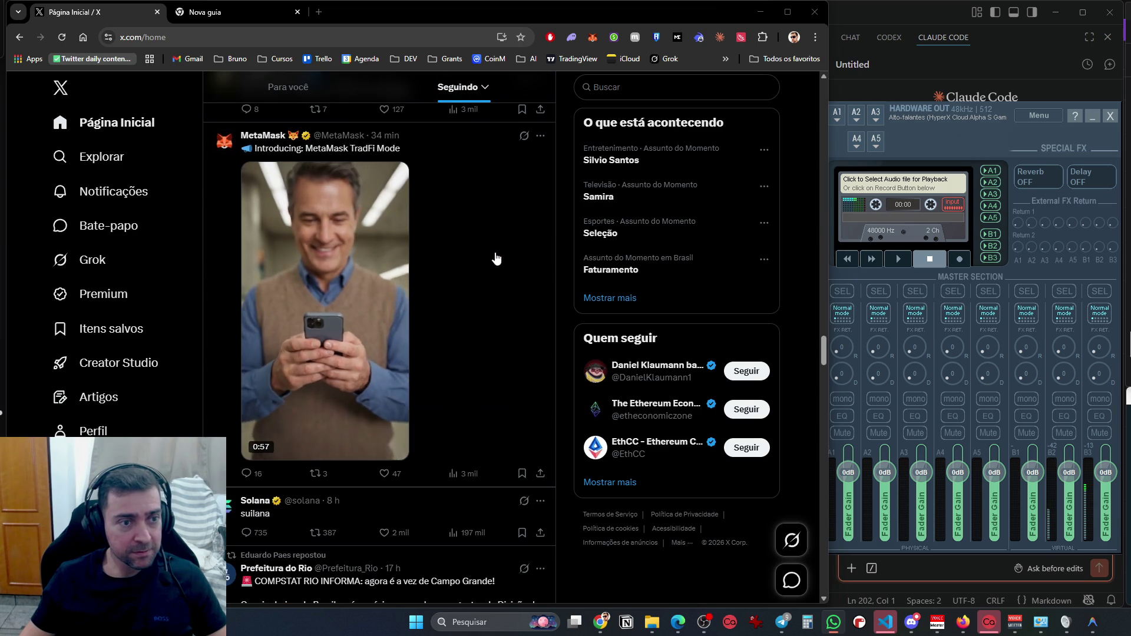
scroll(496, 260, "down", 5)
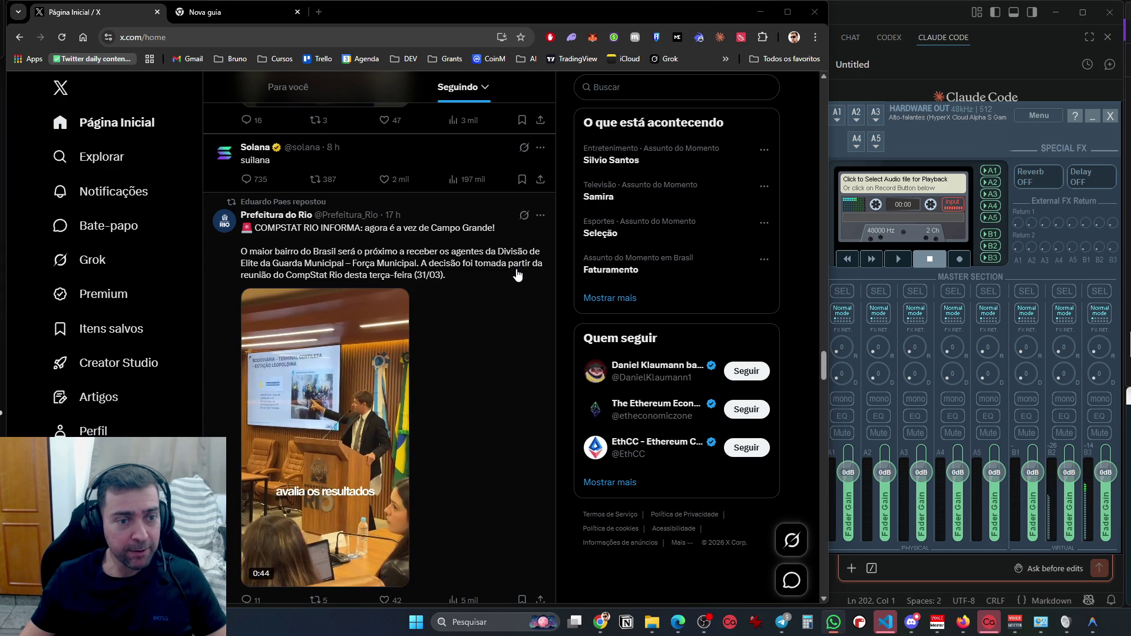
scroll(518, 289, "down", 5)
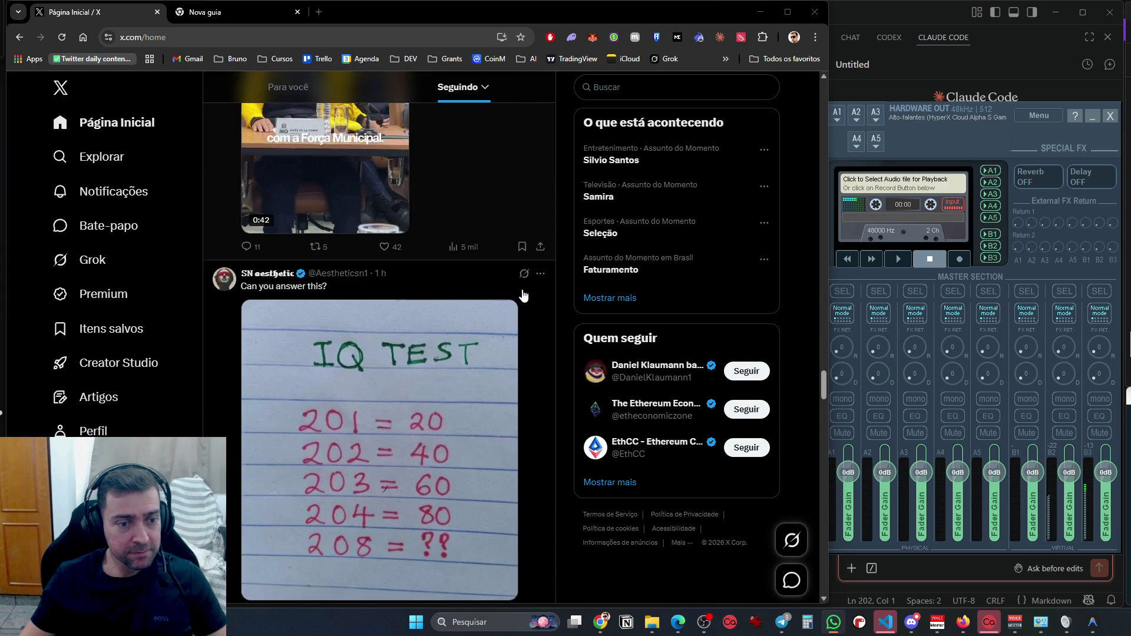
scroll(520, 300, "down", 4)
scroll(522, 304, "down", 10)
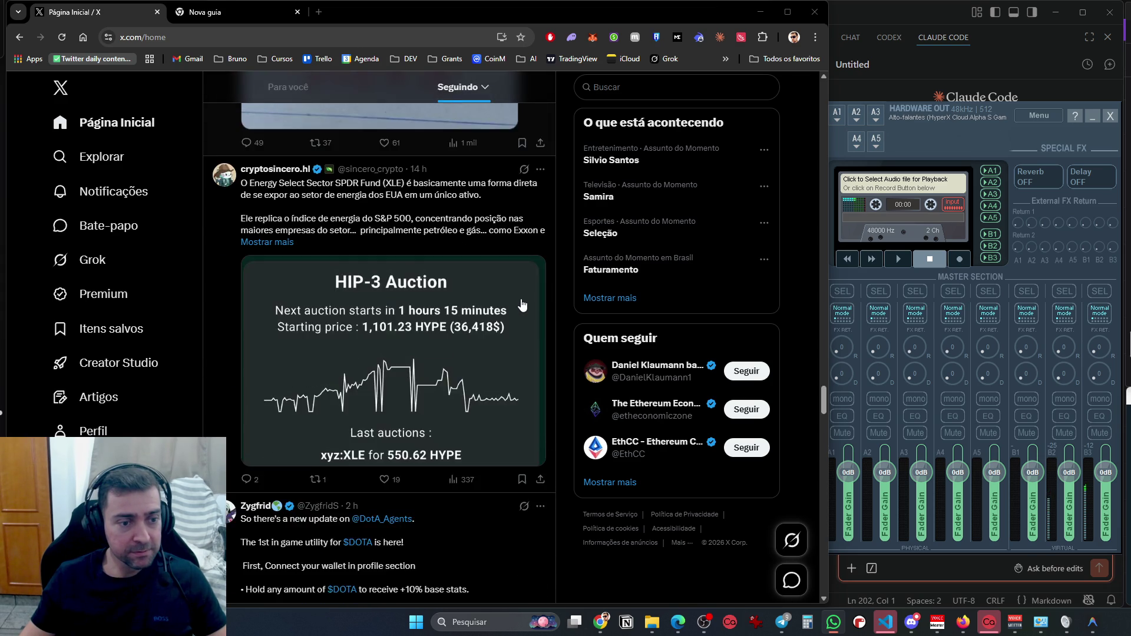
scroll(521, 304, "down", 10)
scroll(522, 313, "down", 12)
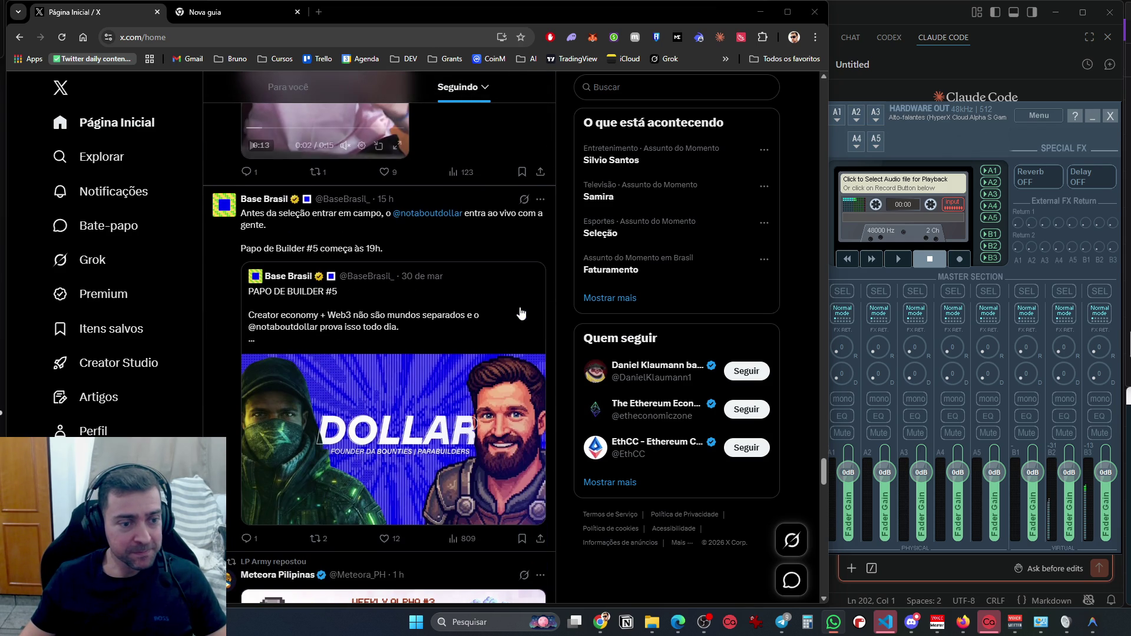
scroll(521, 313, "down", 4)
scroll(521, 312, "down", 12)
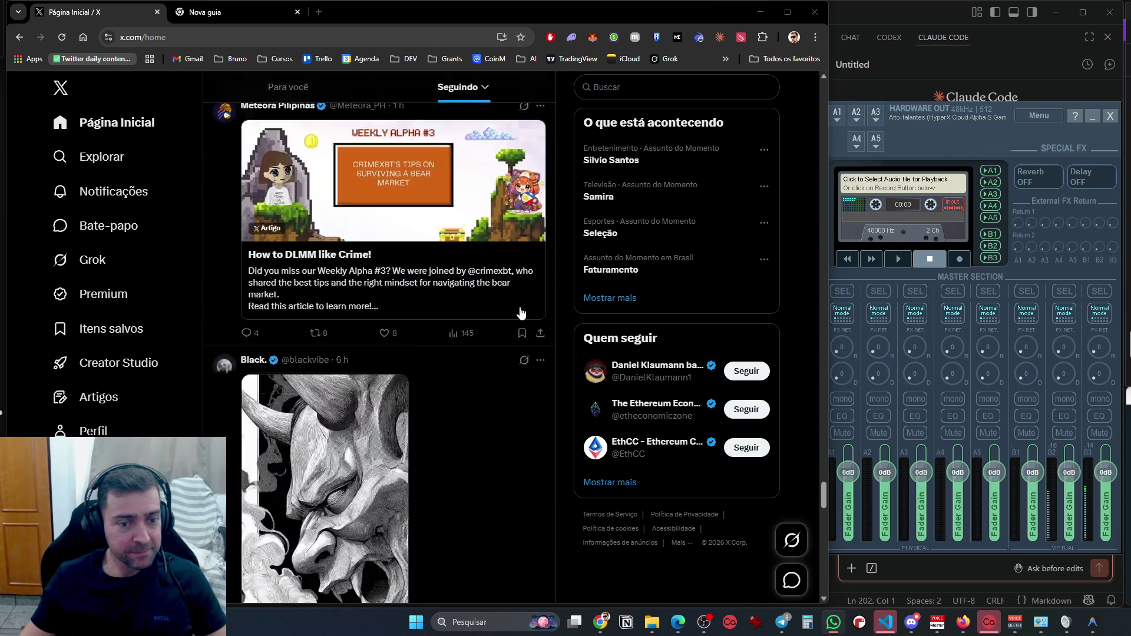
scroll(521, 312, "down", 12)
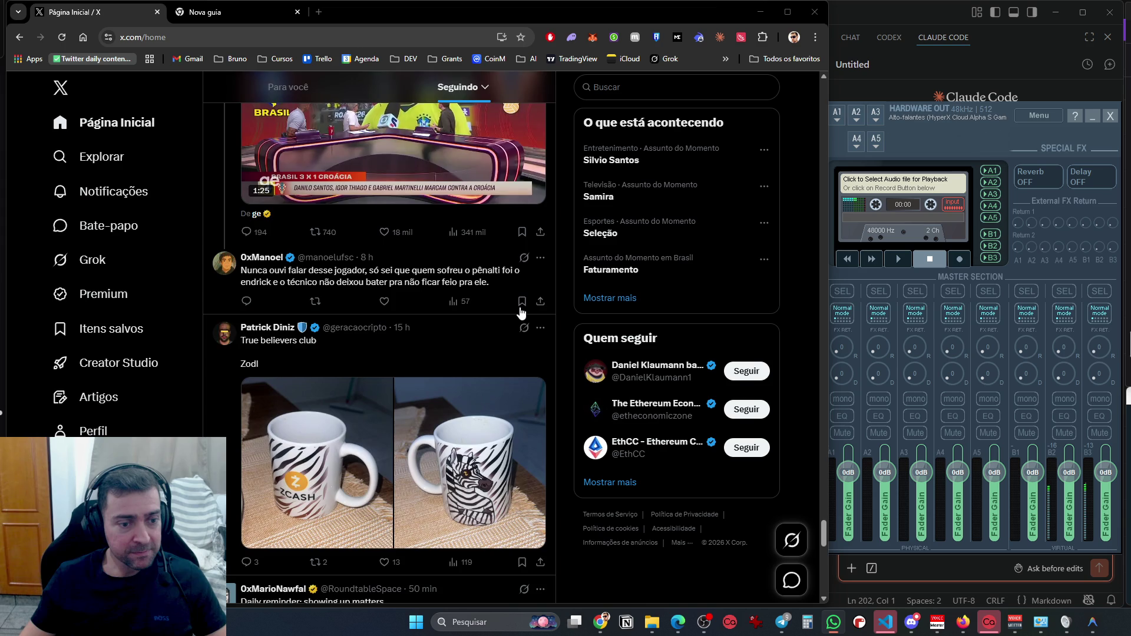
scroll(522, 312, "down", 6)
scroll(522, 313, "down", 9)
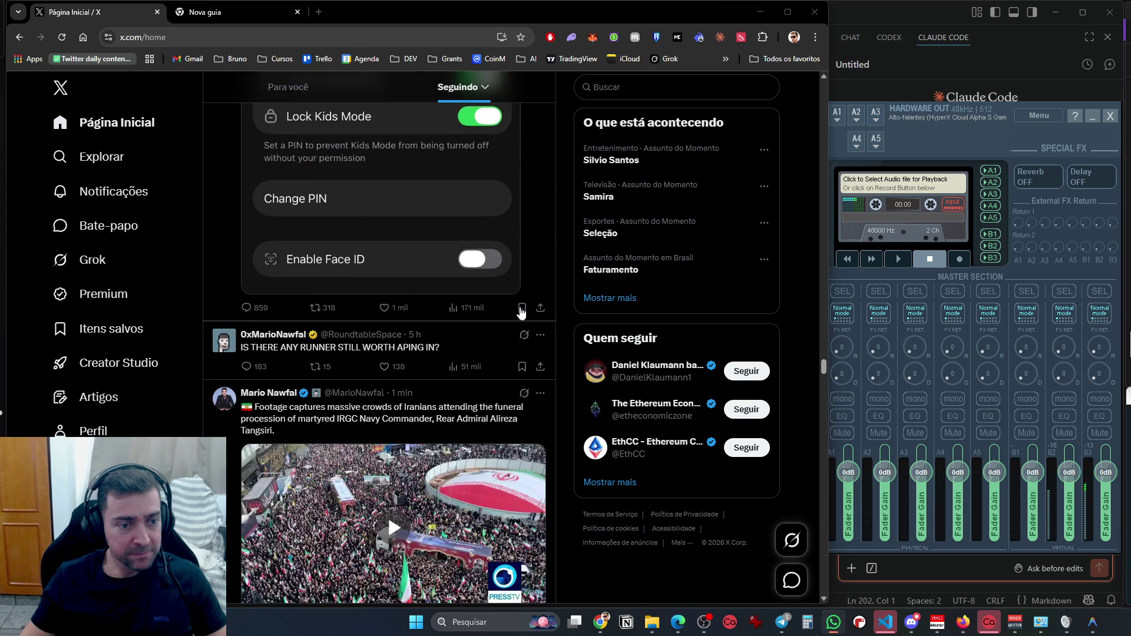
scroll(521, 313, "down", 5)
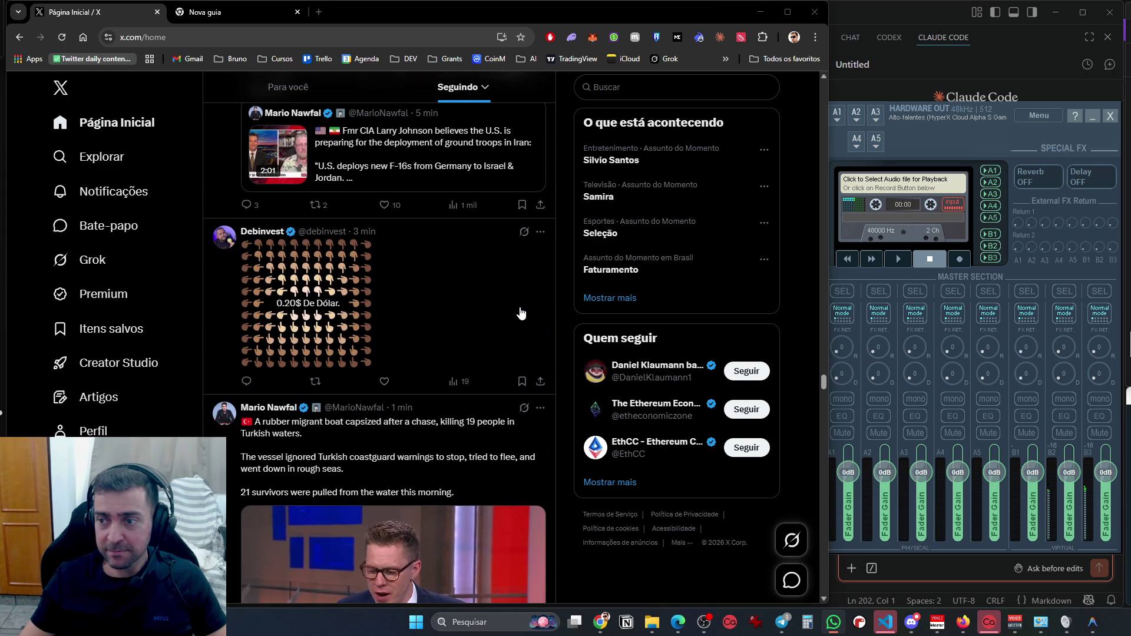
scroll(522, 313, "down", 10)
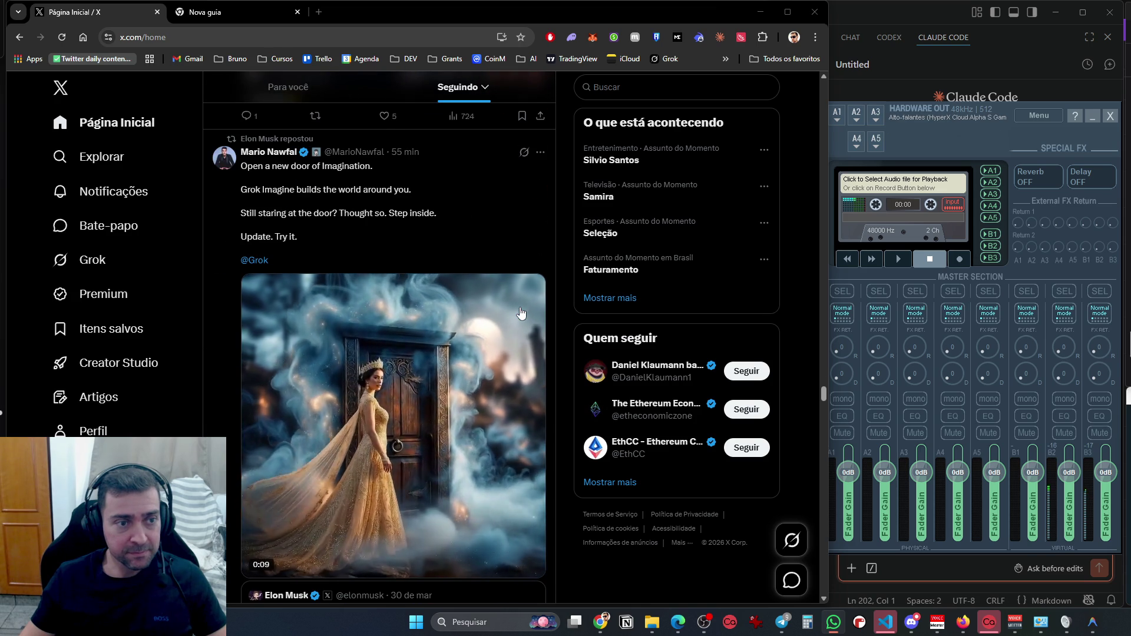
scroll(522, 313, "down", 6)
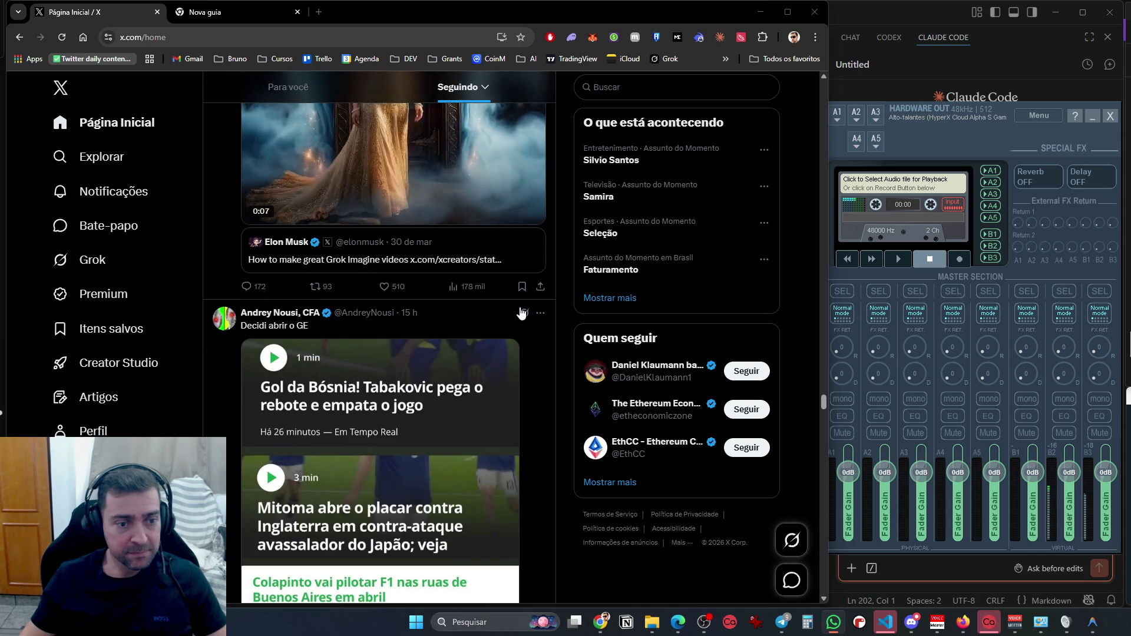
scroll(521, 313, "down", 6)
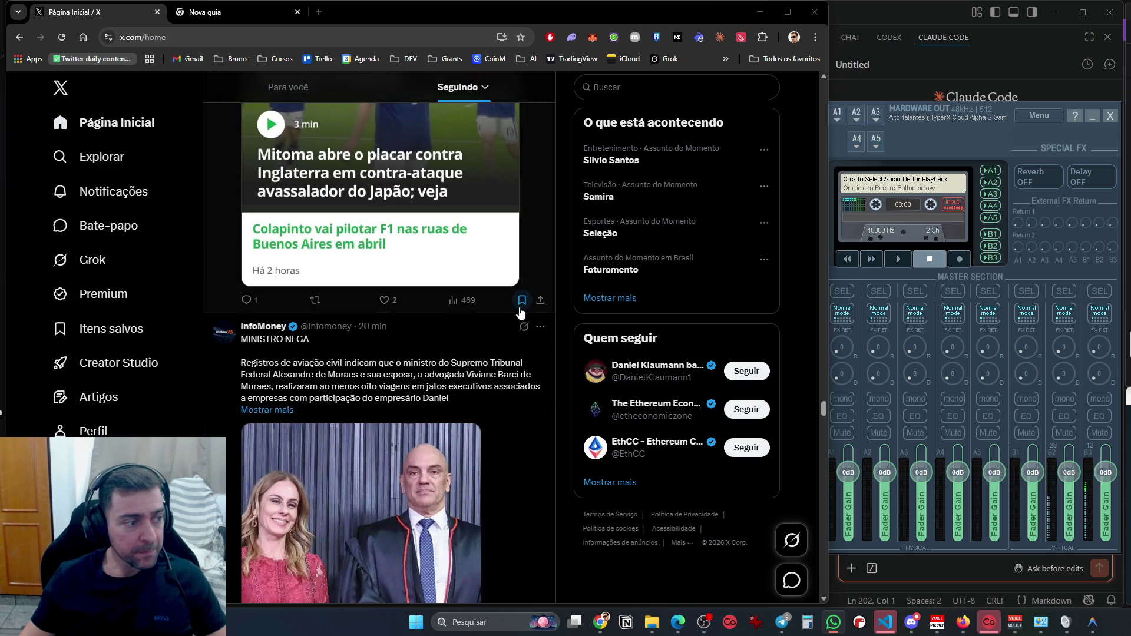
scroll(521, 313, "down", 4)
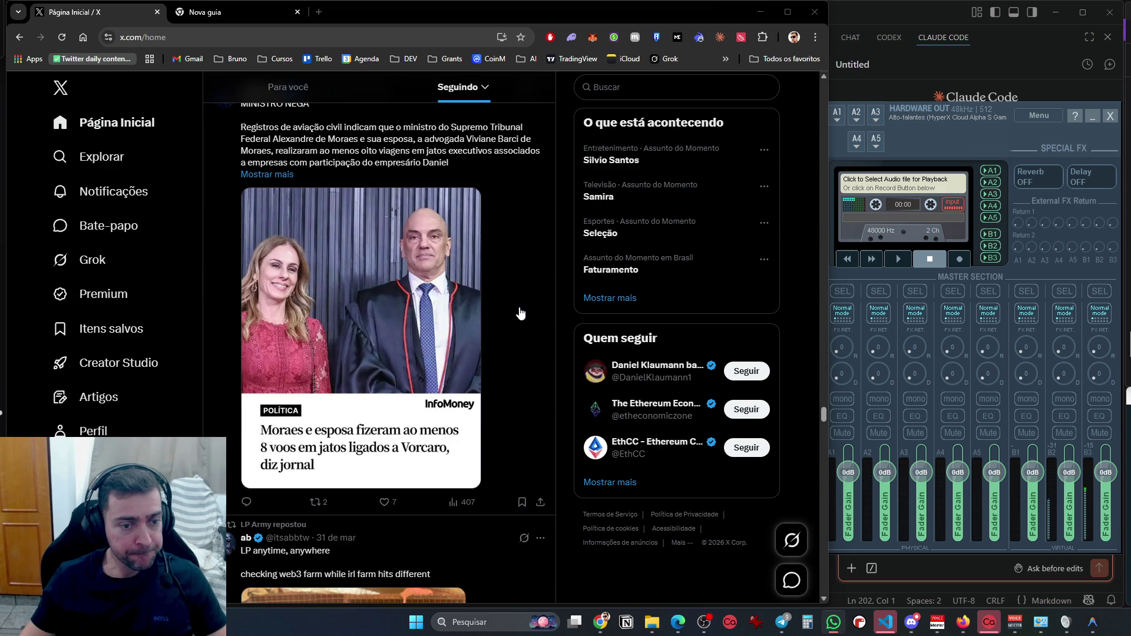
scroll(521, 313, "down", 12)
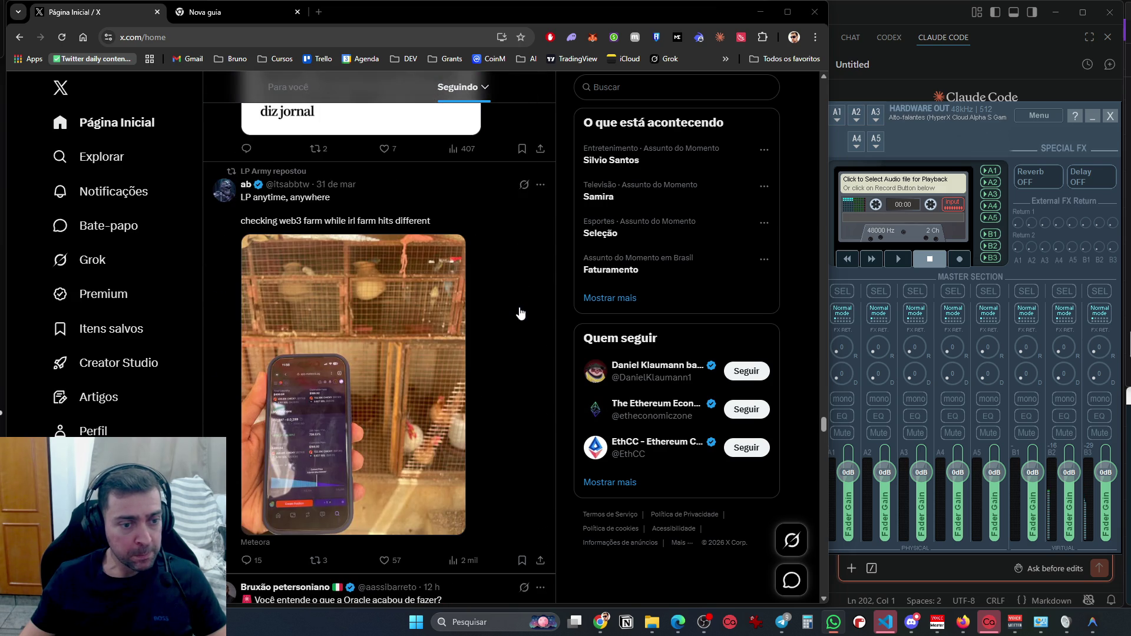
scroll(521, 313, "down", 2)
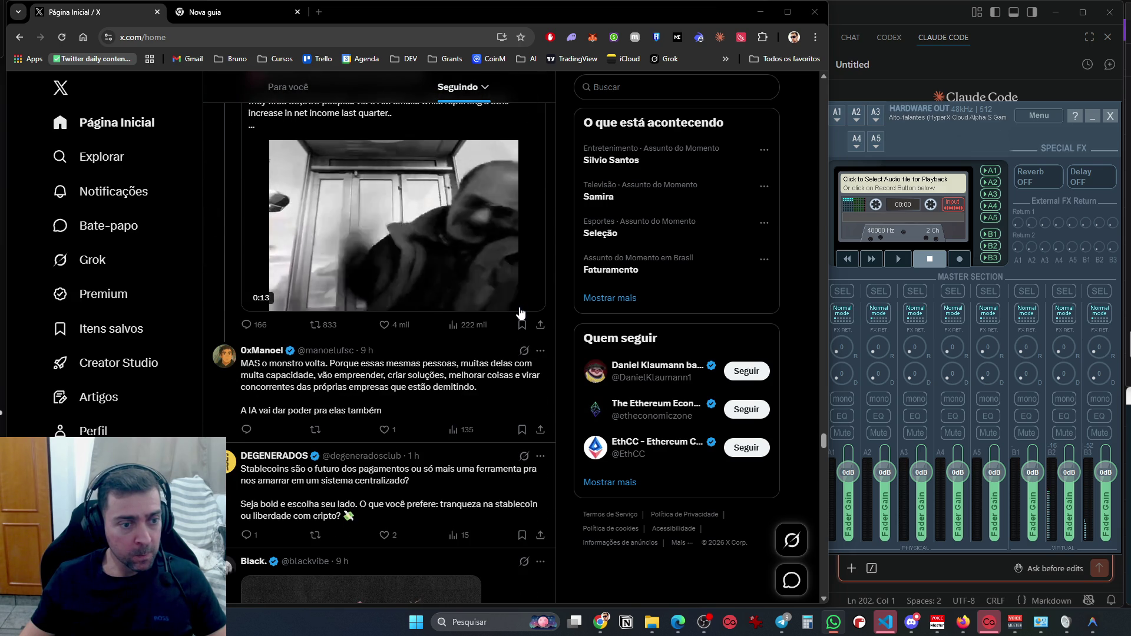
scroll(520, 313, "down", 6)
scroll(521, 312, "down", 5)
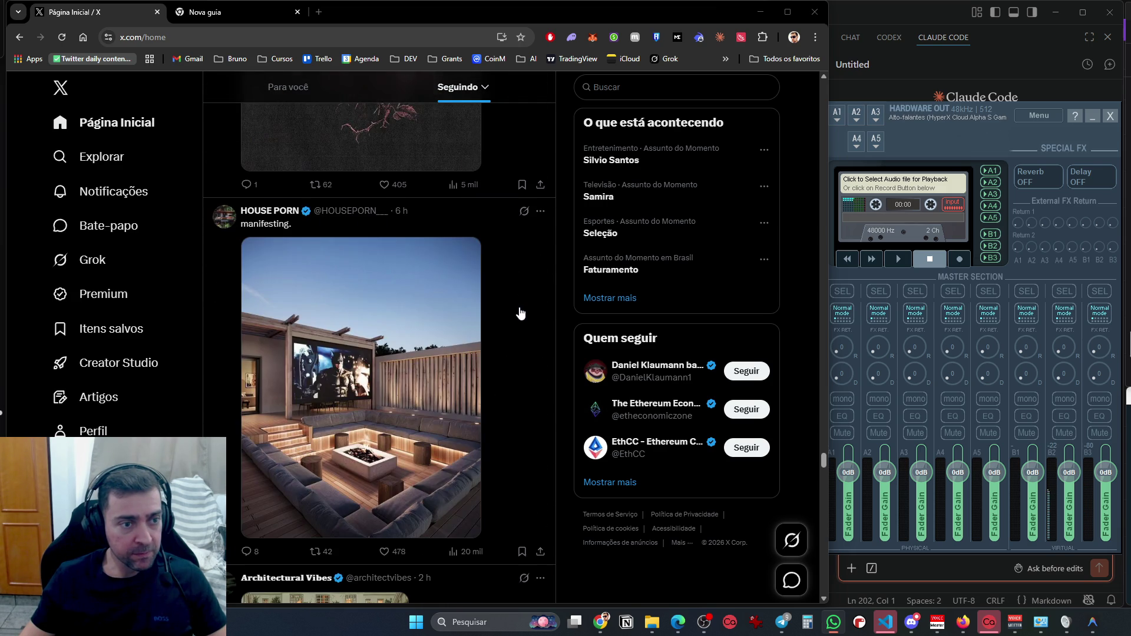
scroll(521, 313, "down", 6)
scroll(521, 313, "down", 3)
left_click(383, 375)
Step: Keep browsing further down the feed, then return to the VS Code window
scroll(411, 396, "down", 12)
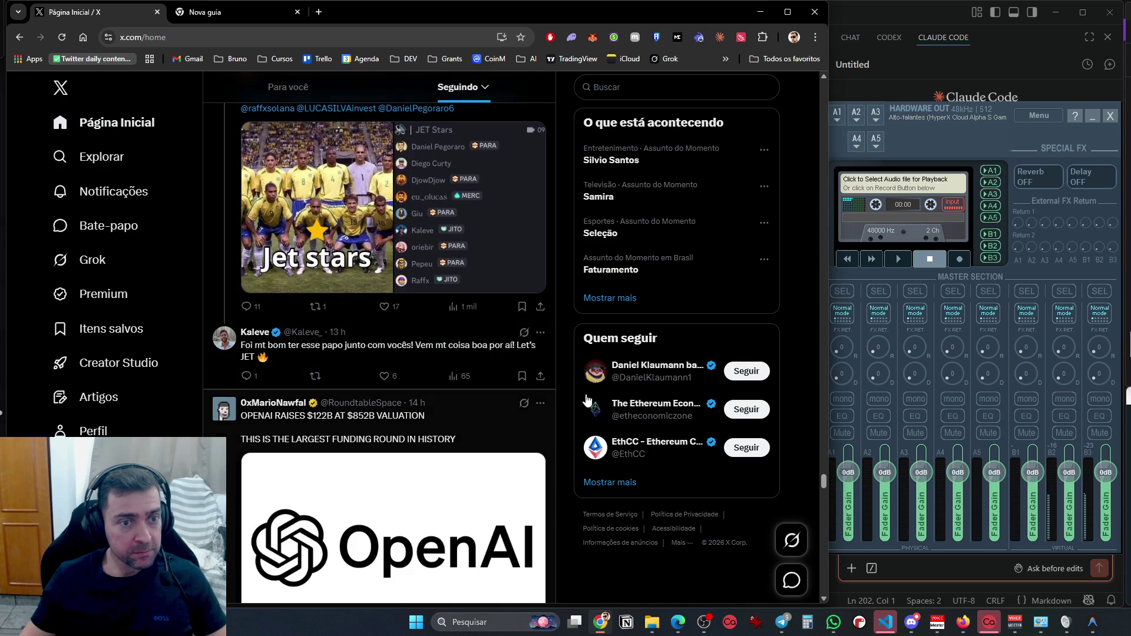
scroll(587, 401, "down", 3)
scroll(587, 401, "down", 12)
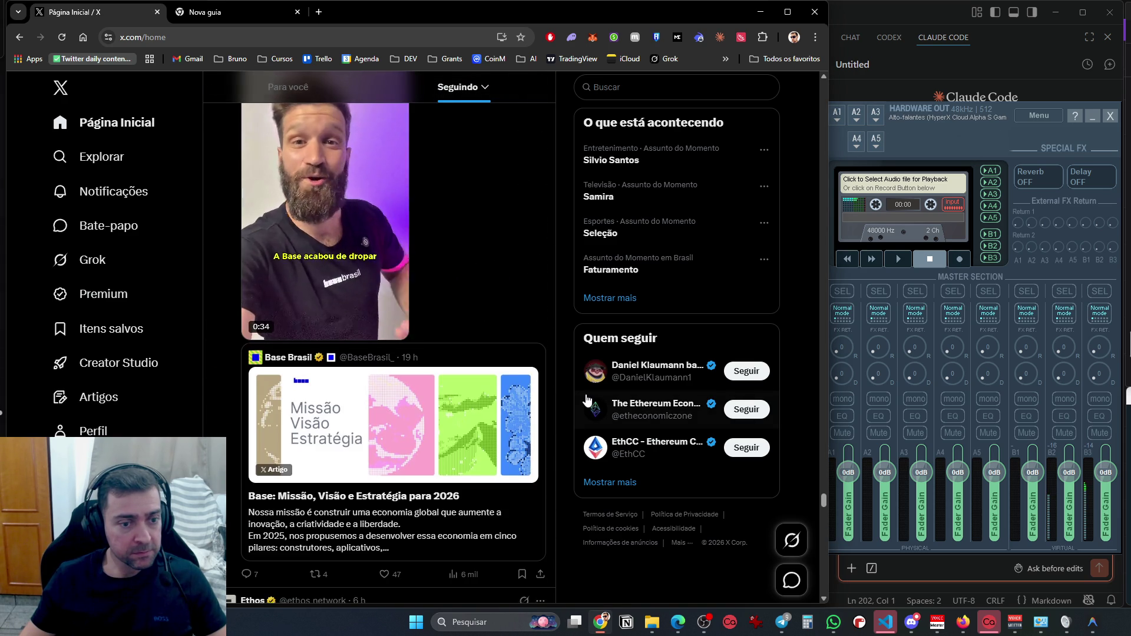
scroll(587, 401, "down", 10)
scroll(587, 401, "down", 15)
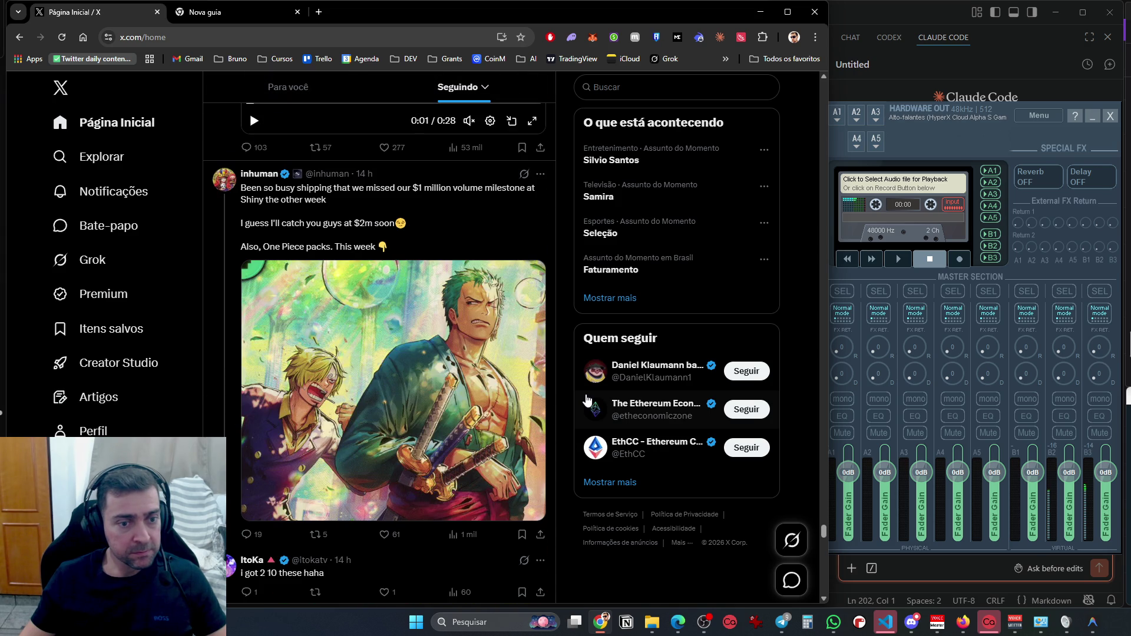
scroll(587, 401, "down", 5)
scroll(588, 401, "down", 6)
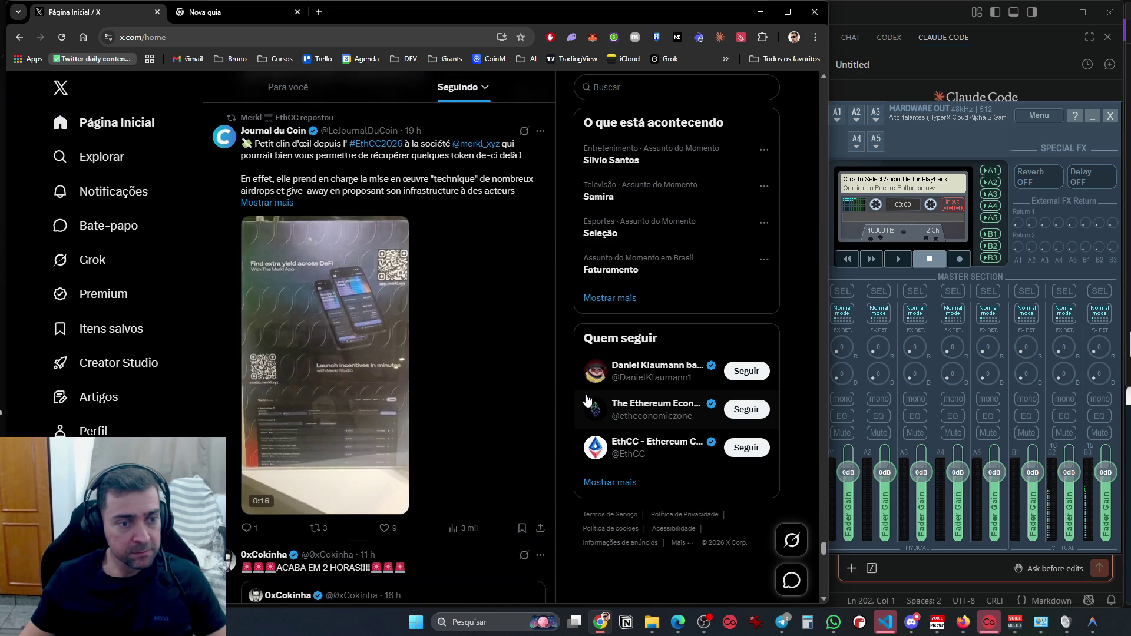
scroll(588, 401, "down", 4)
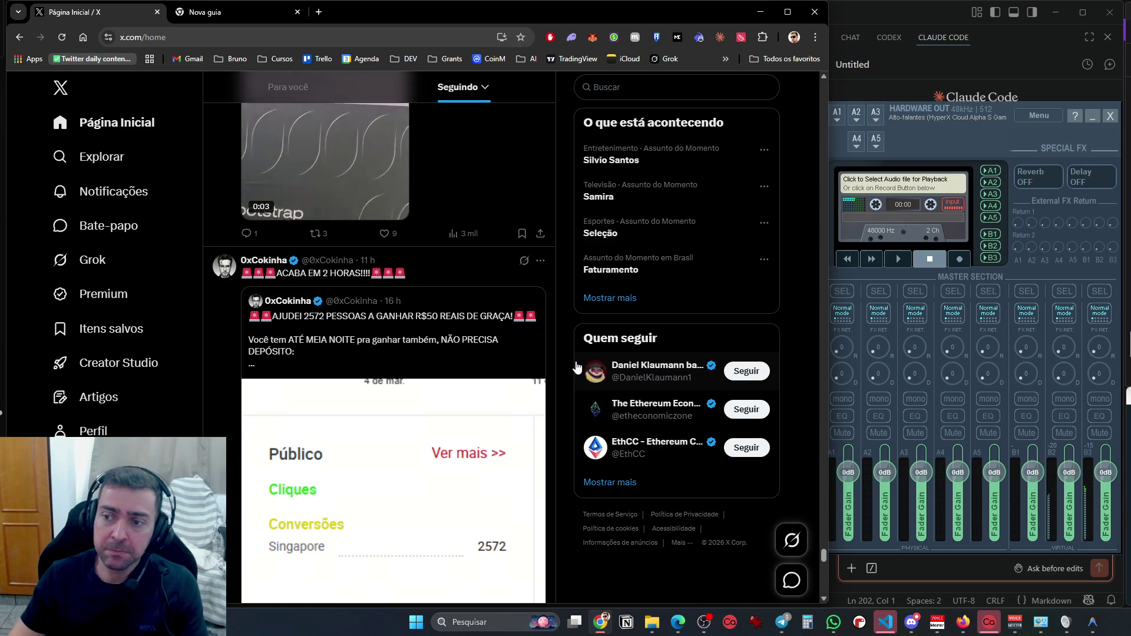
scroll(399, 260, "down", 15)
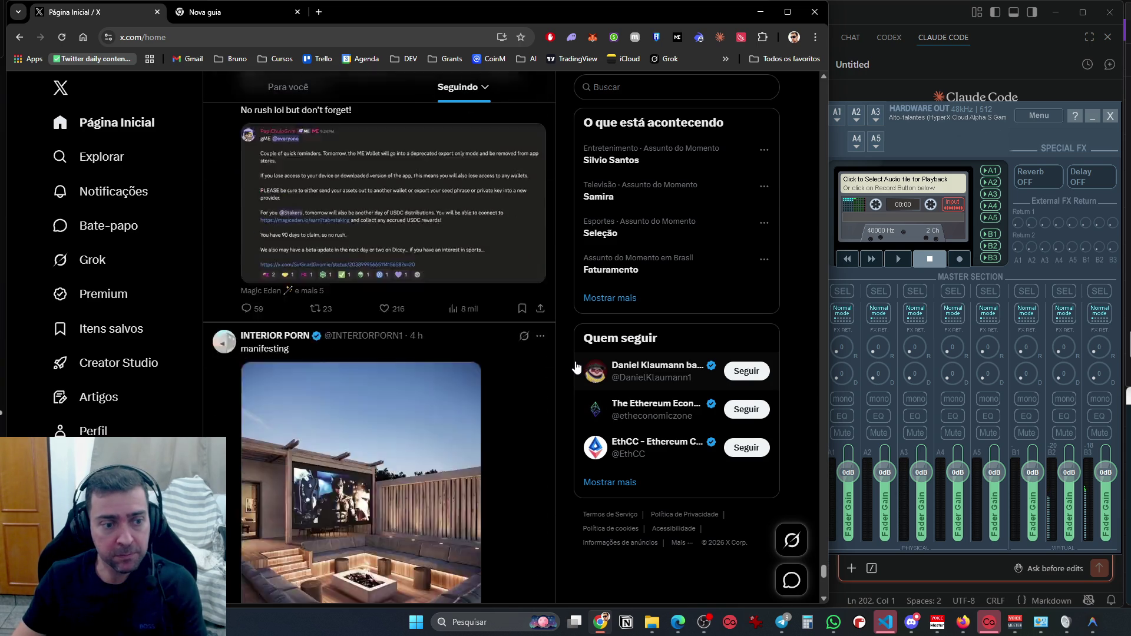
scroll(461, 223, "down", 15)
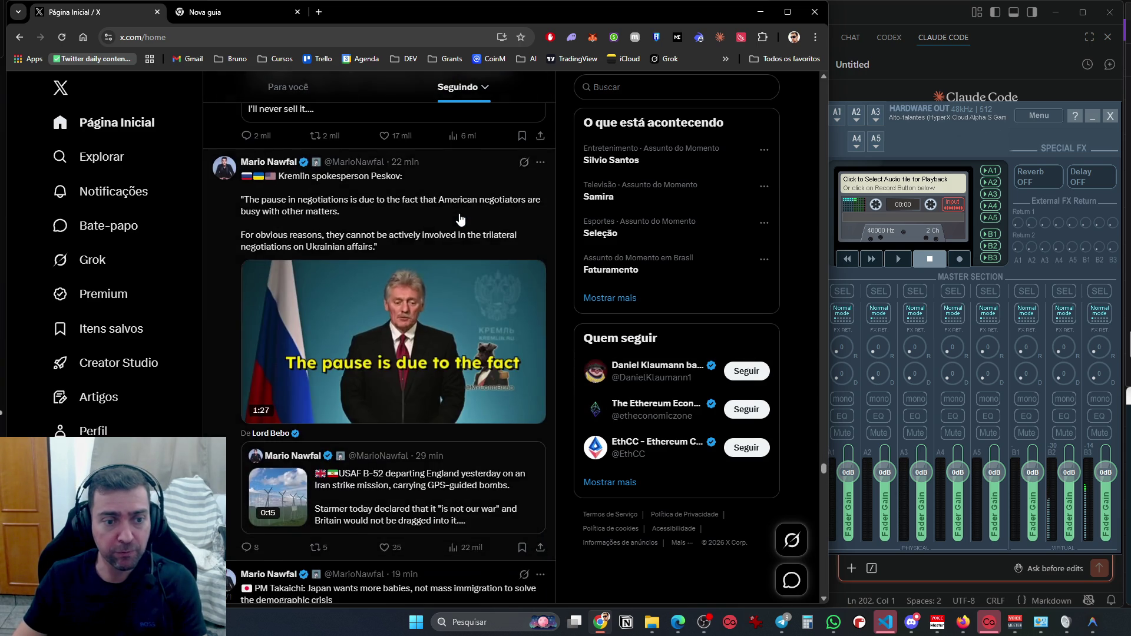
scroll(465, 206, "down", 7)
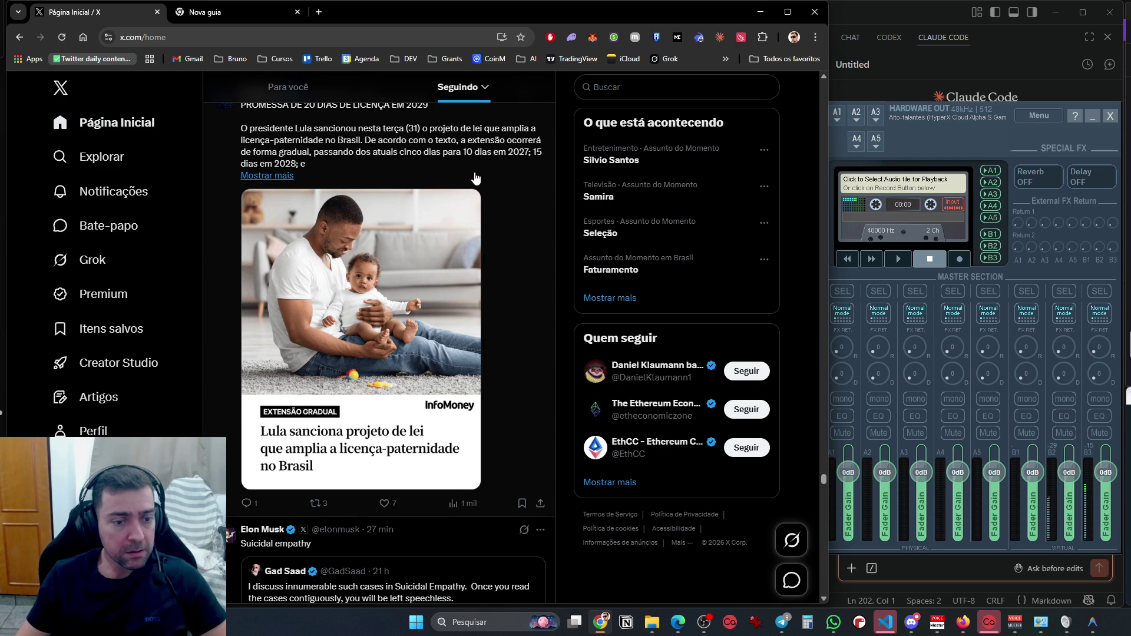
scroll(480, 171, "down", 7)
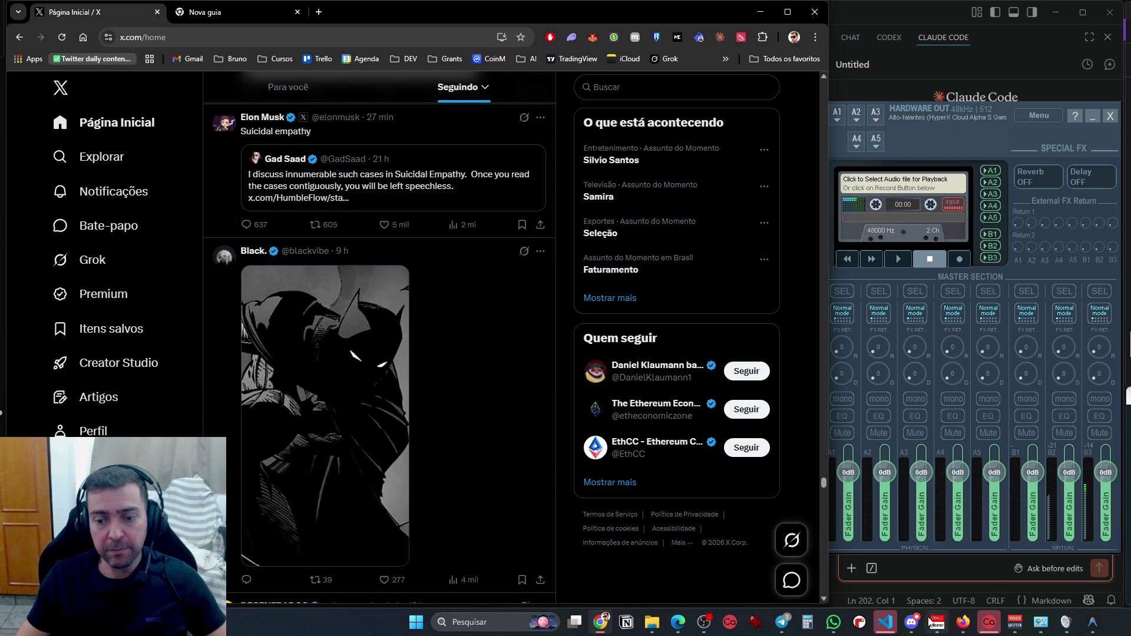
left_click(886, 624)
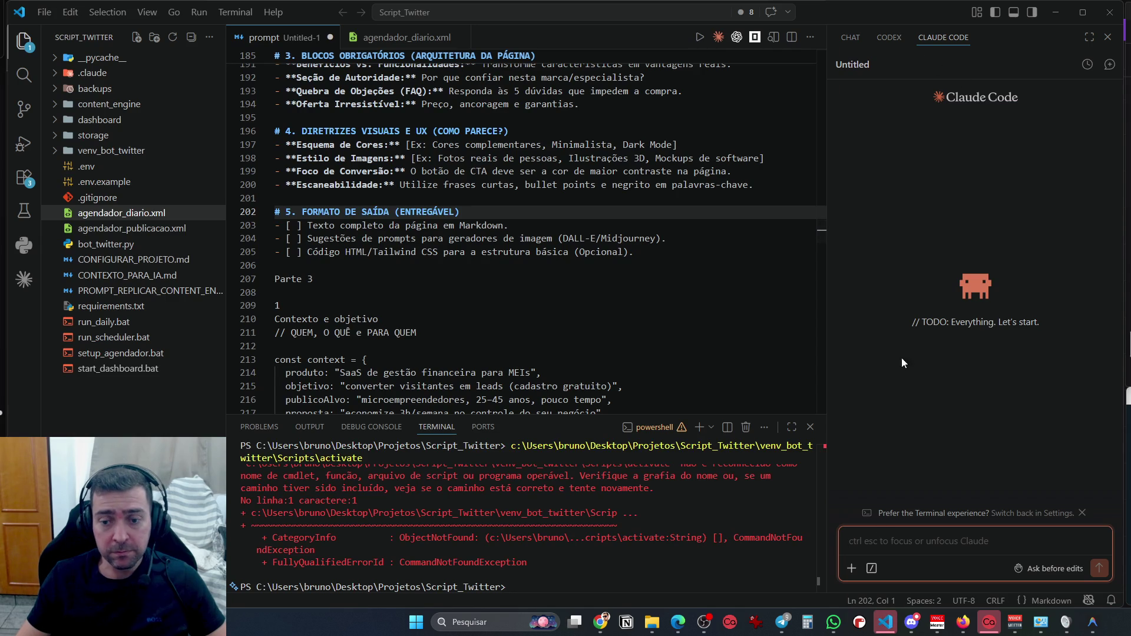
Step: Load the 'Install OpenCode development tool' session and ask Claude for a brief recap of progress and next tasks
left_click(1087, 65)
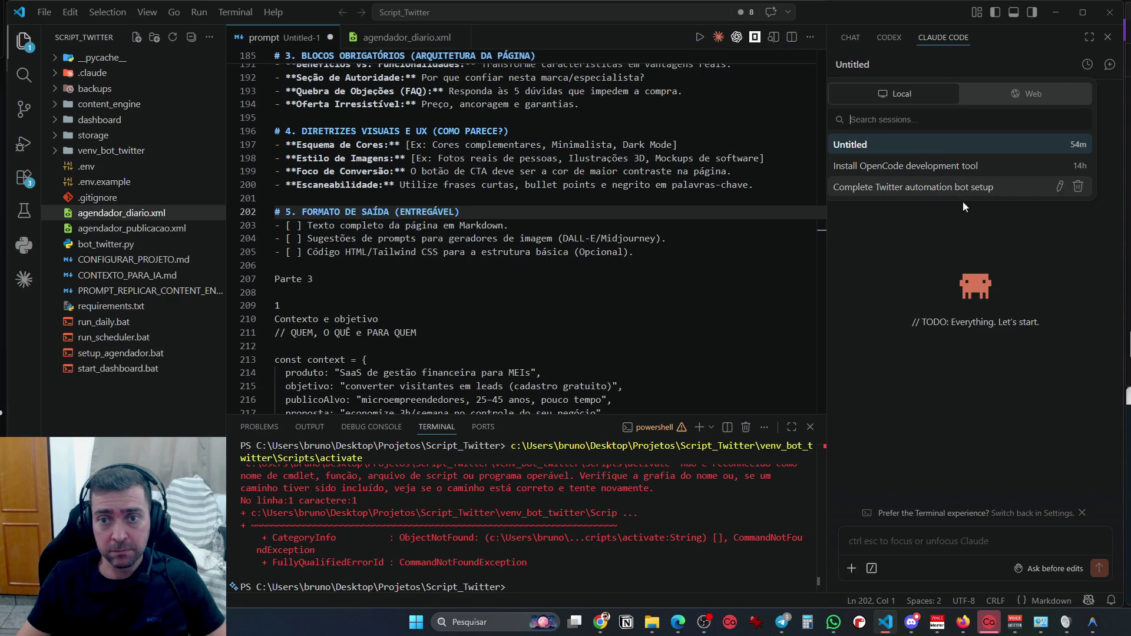
left_click(934, 143)
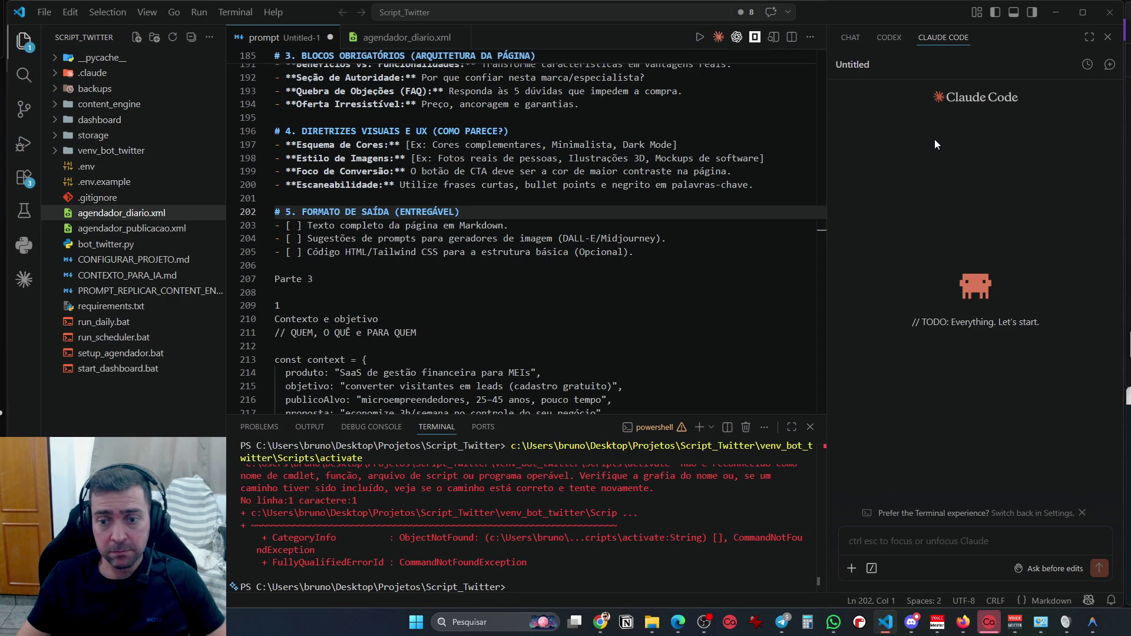
left_click(1088, 66)
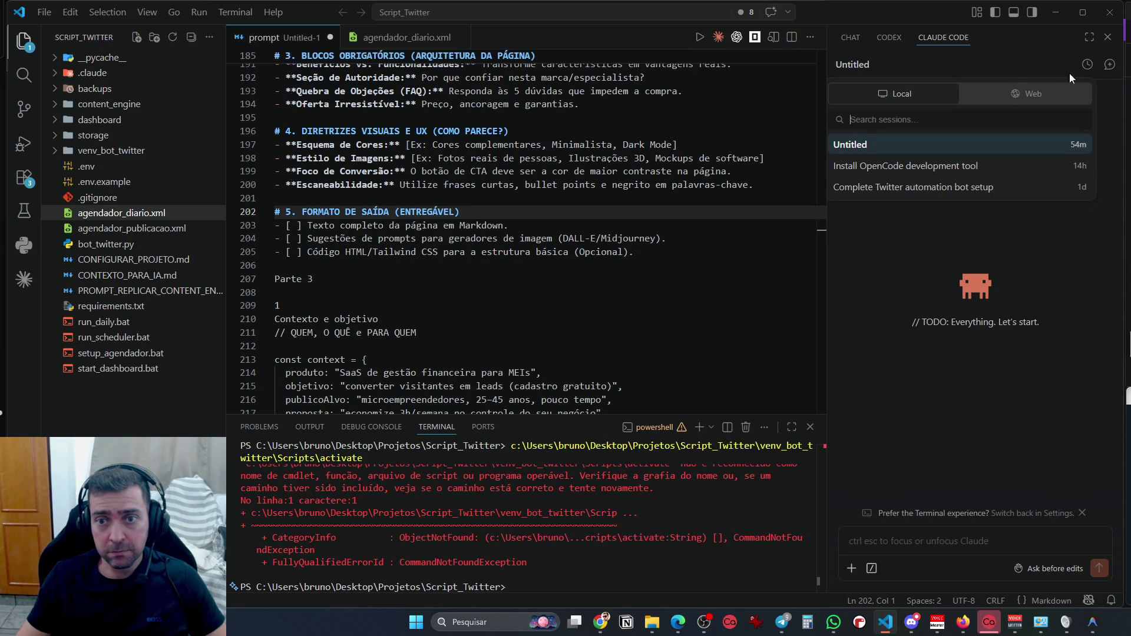
left_click(936, 168)
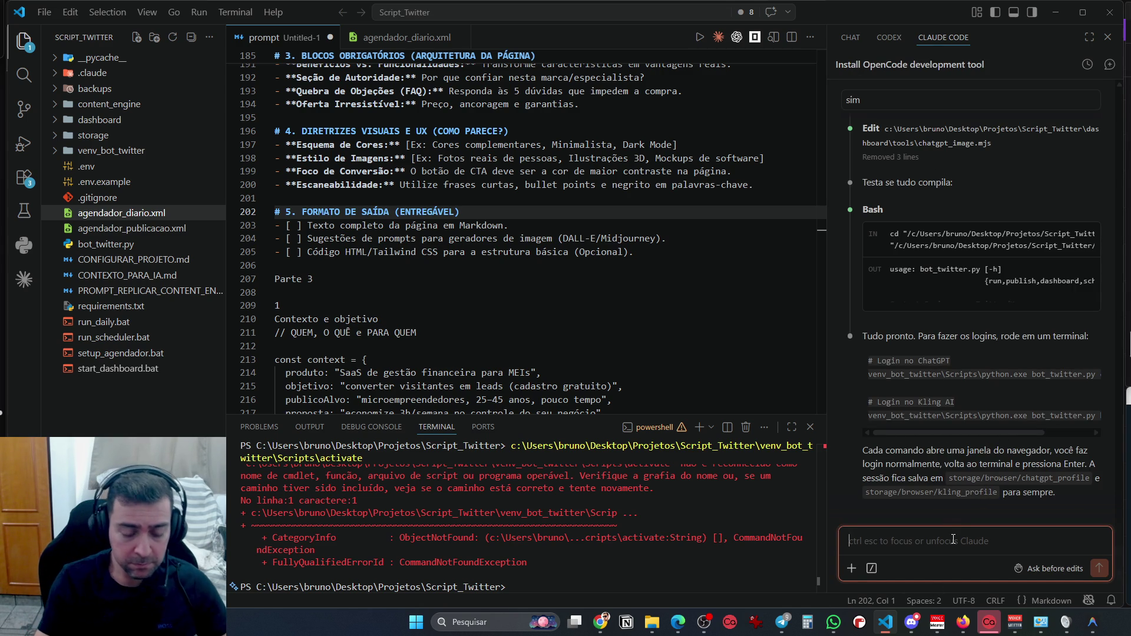
type("oi, como estamos? Pequeno ")
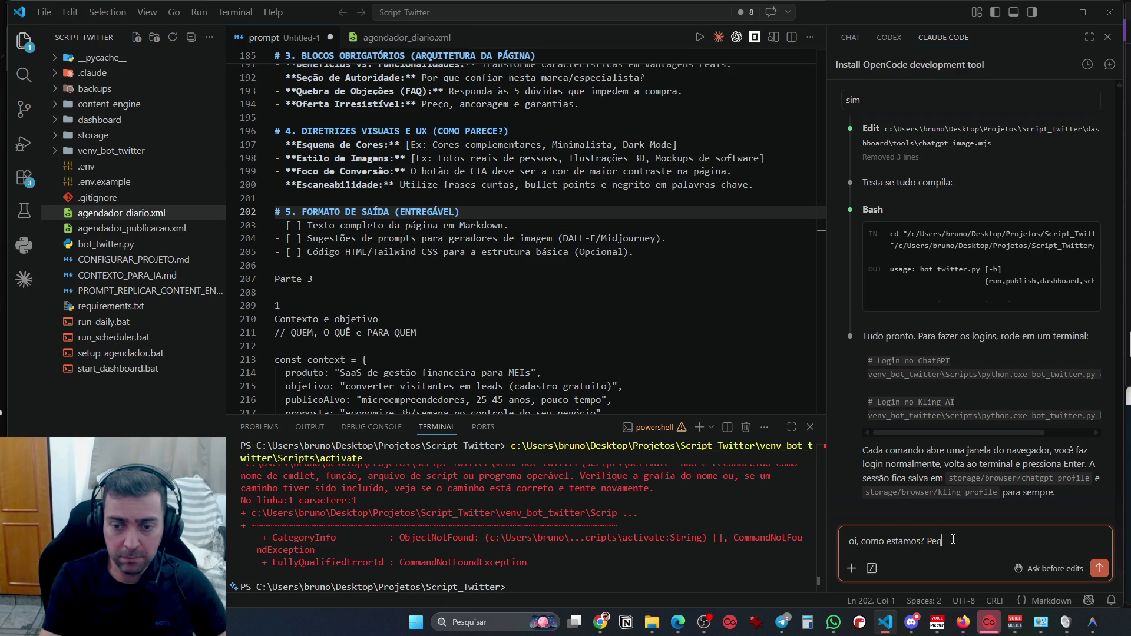
type("e breve resumo")
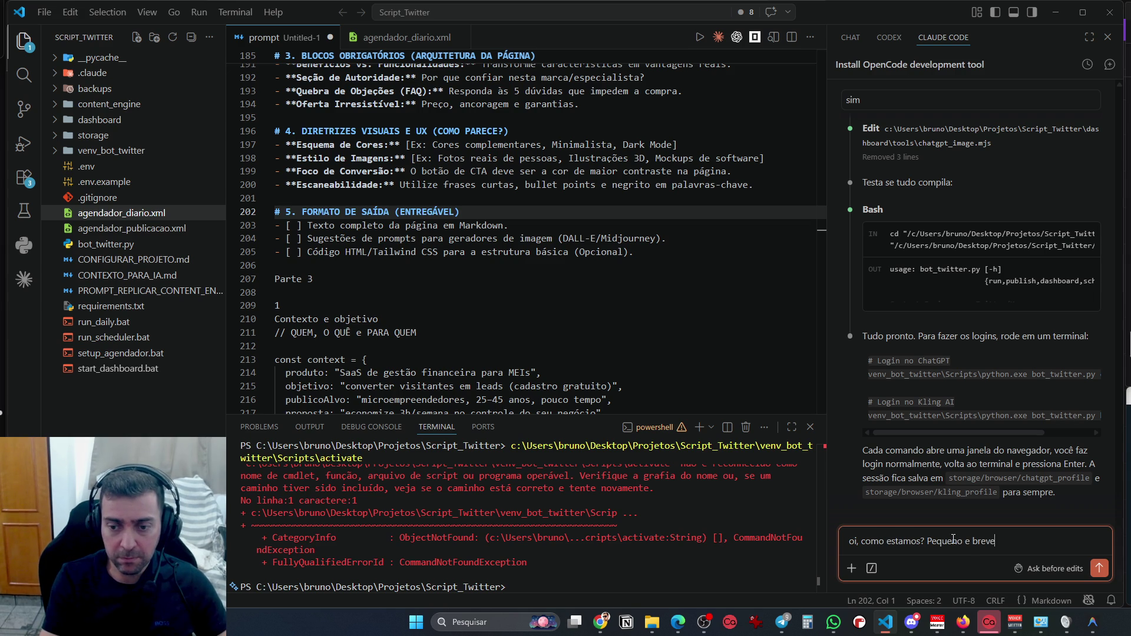
type(" de onde paramos e")
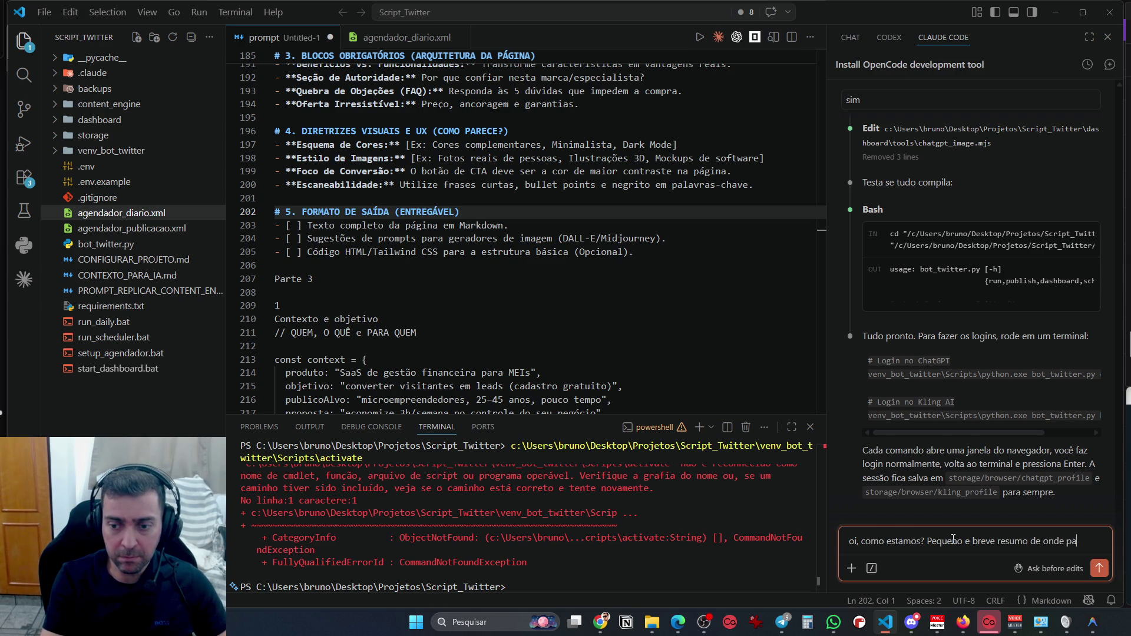
type(" o que tenho que ")
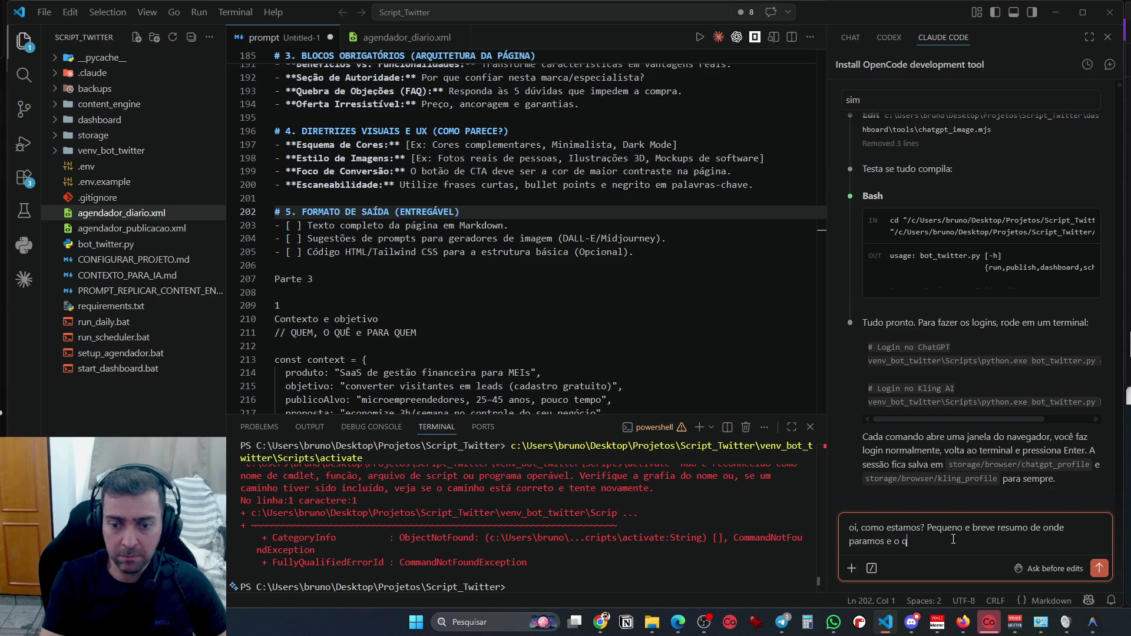
type("fazer")
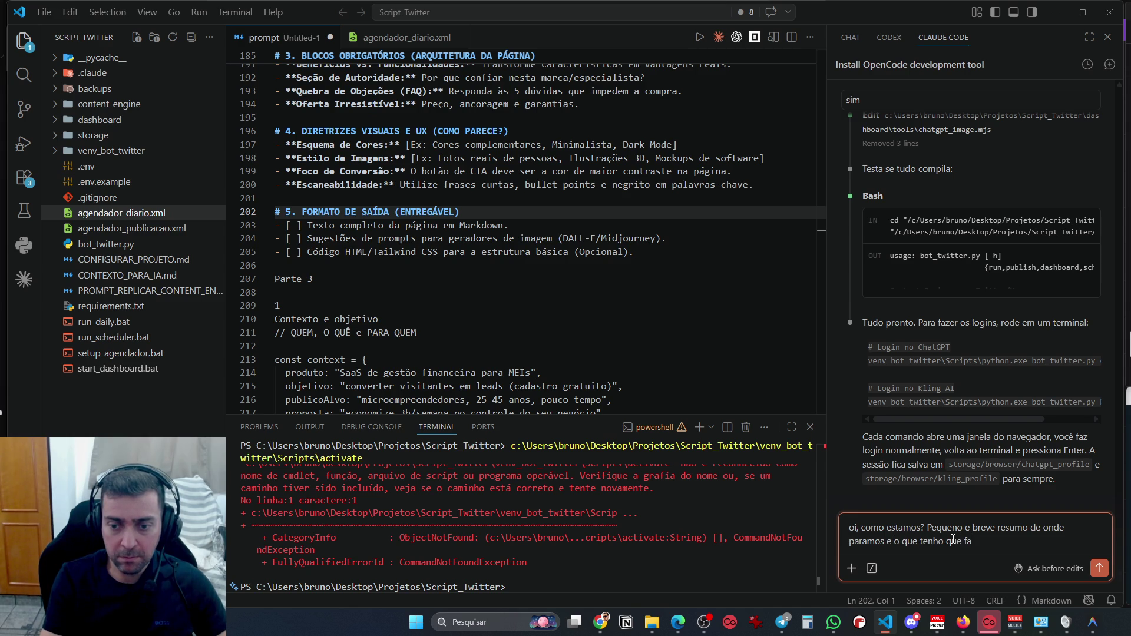
key("Return")
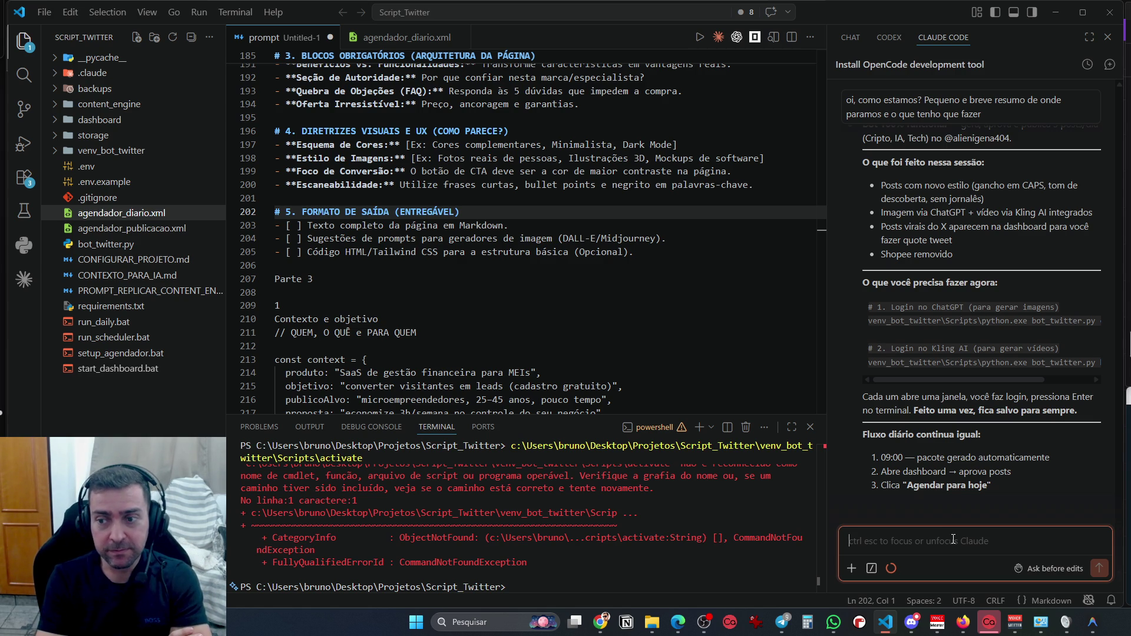
Step: Read Claude's recap listing the ChatGPT and Kling AI logins, then bring Antigravity forward
left_click(833, 622)
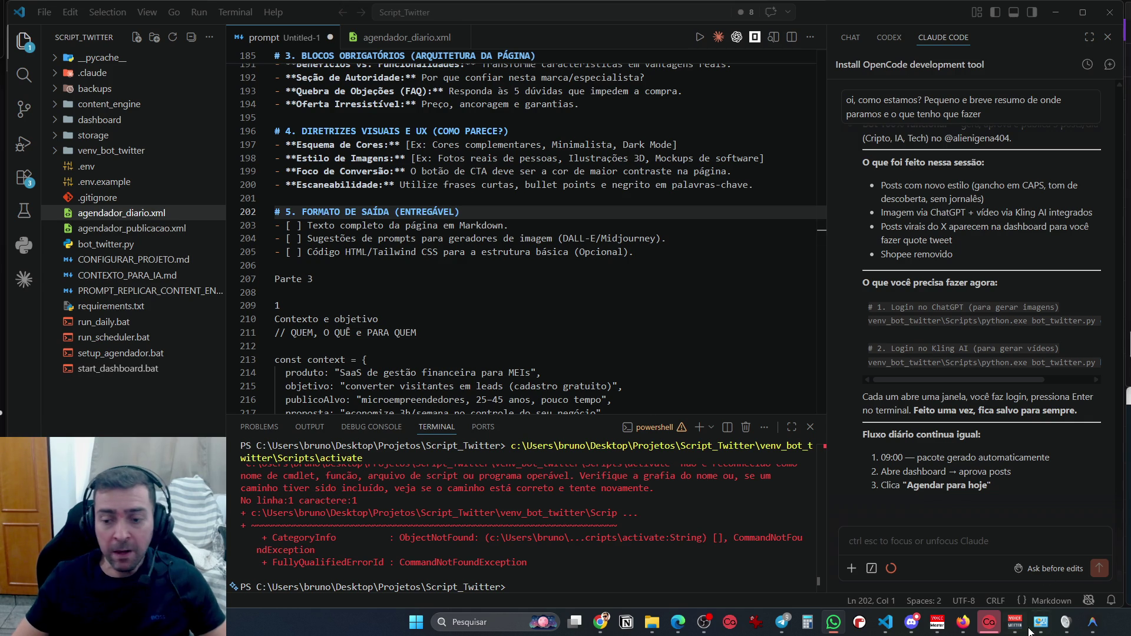
left_click(1094, 621)
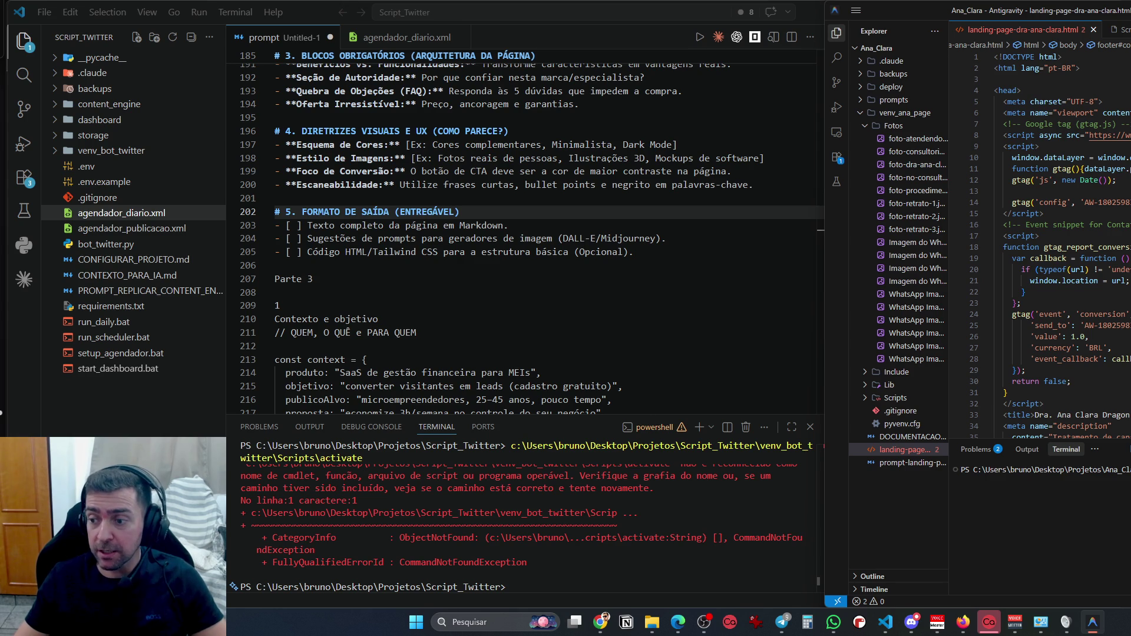
Step: Toggle between Antigravity and VS Code, then bring the Ana_Clara Antigravity window forward, unsnapped and enlarged
key("alt+Tab")
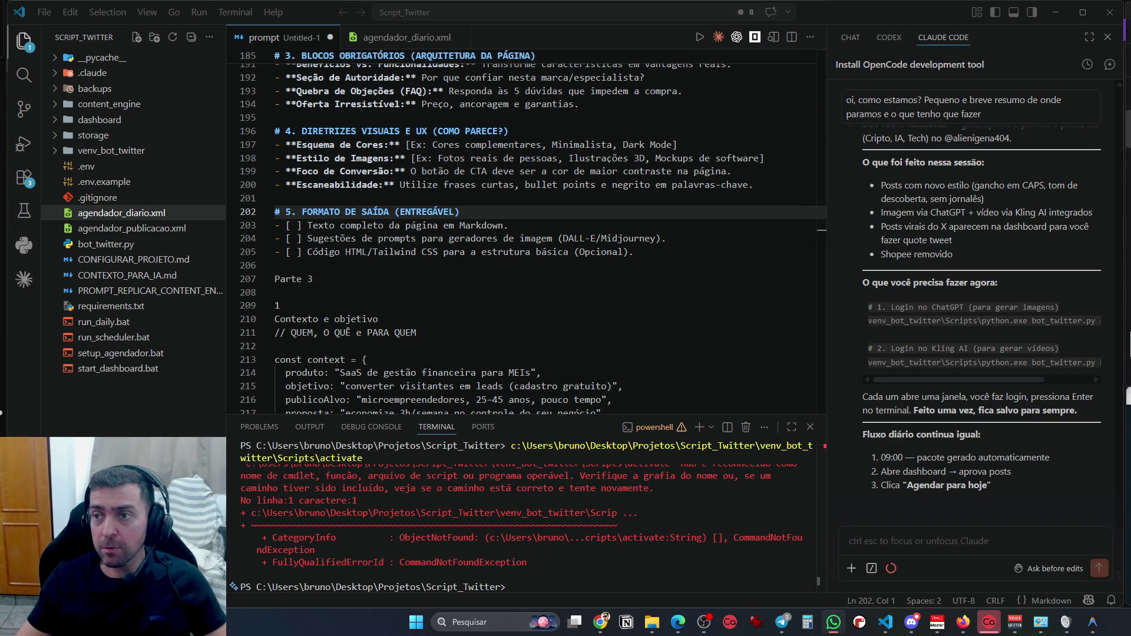
key("alt+Tab")
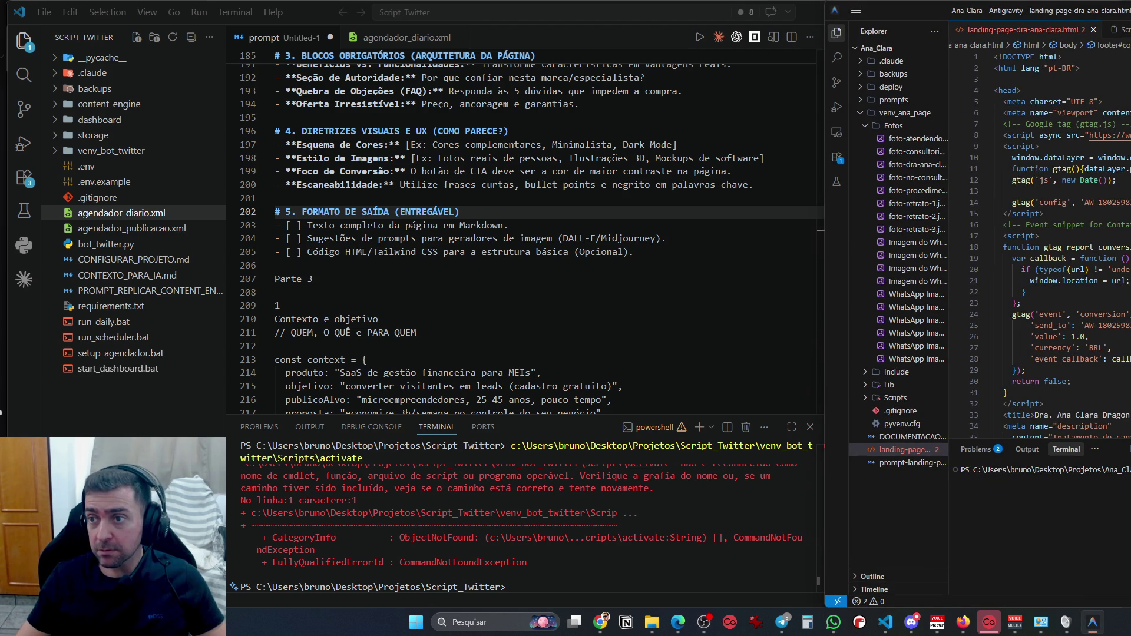
key("alt+Tab")
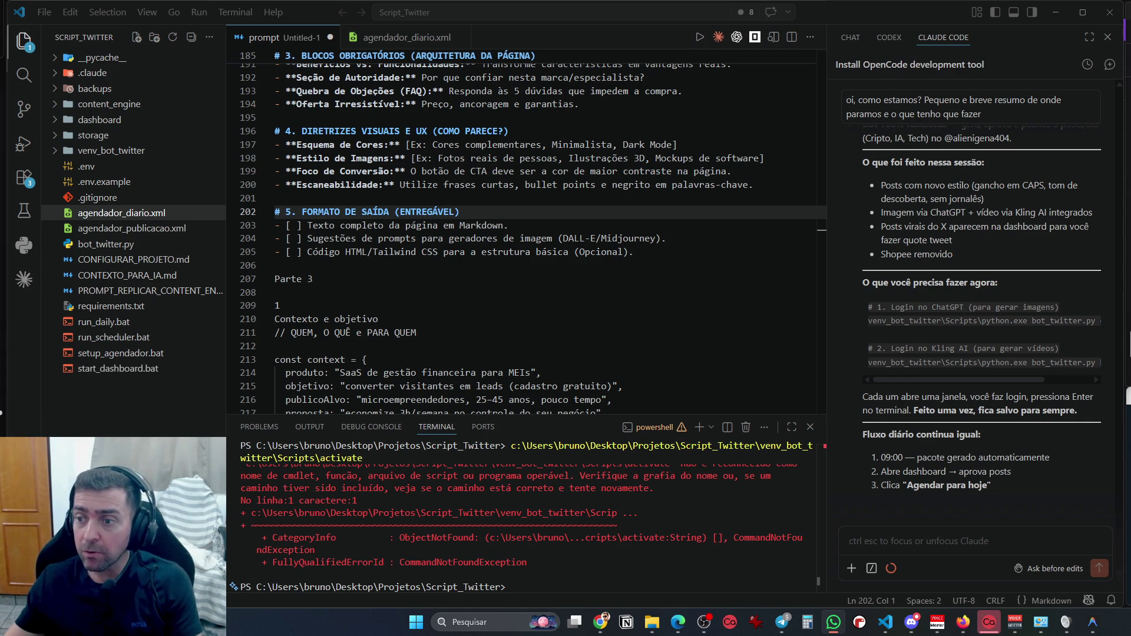
left_click(1093, 622)
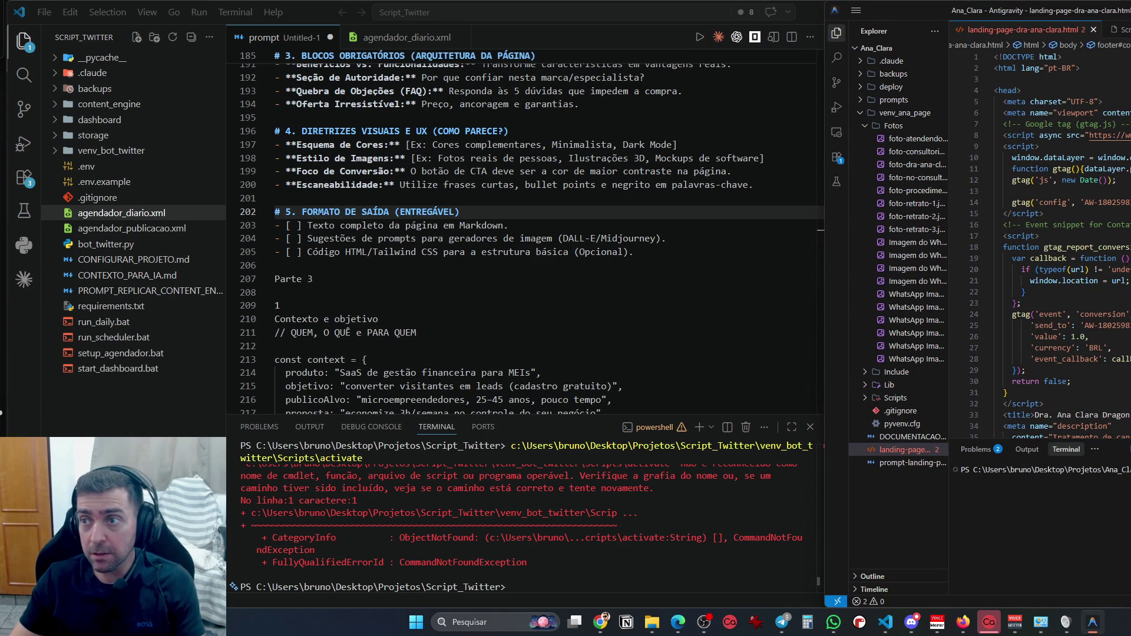
mouse_move(896, 11)
left_mouse_down()
mouse_move(95, 12)
mouse_move(211, 8)
left_mouse_up()
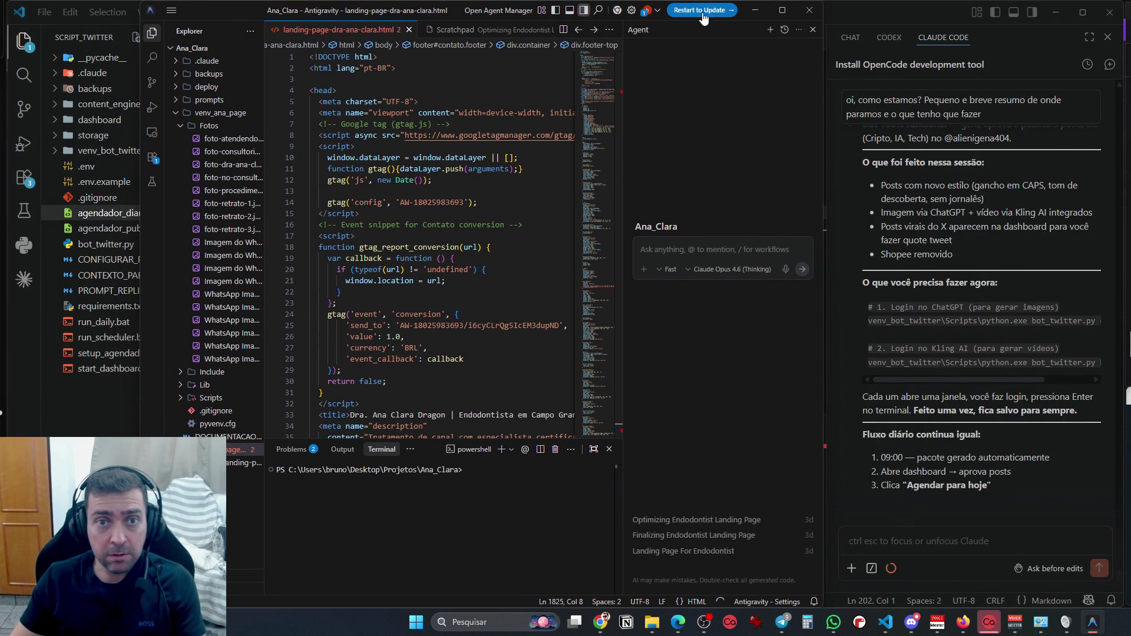
Step: Sign out of the current Antigravity account
left_click(647, 10)
mouse_move(682, 32)
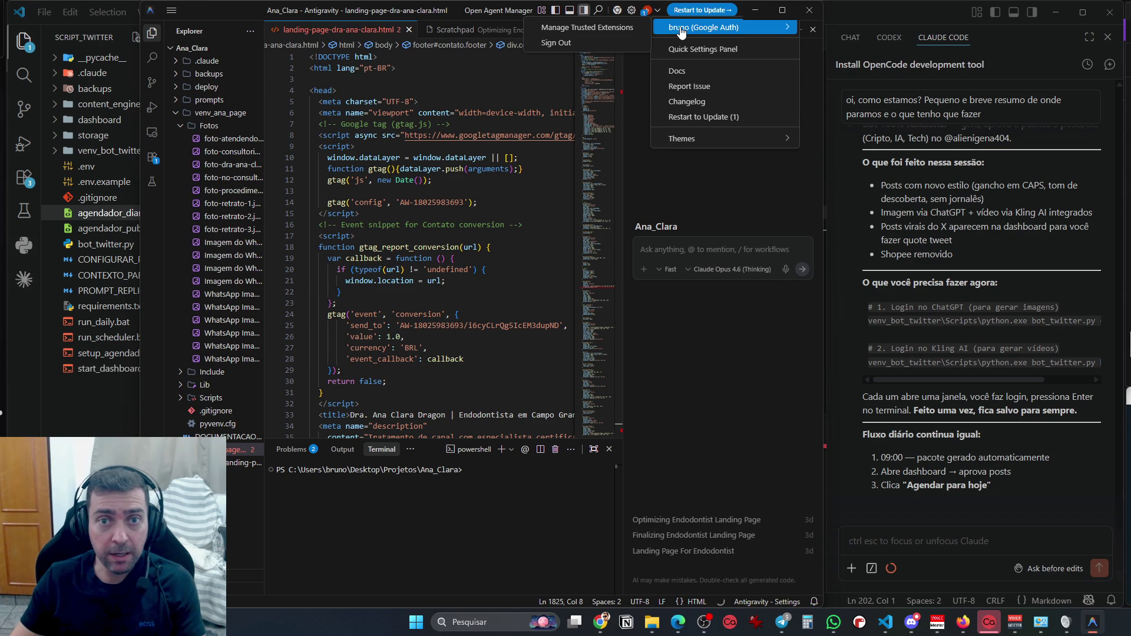
left_click(567, 43)
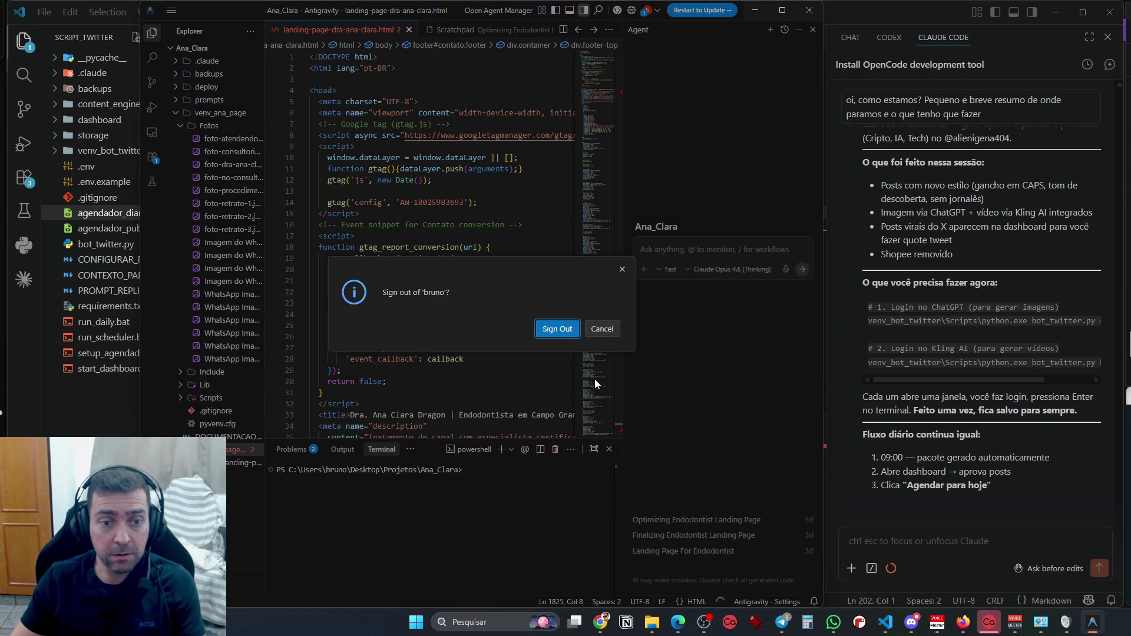
key("Return")
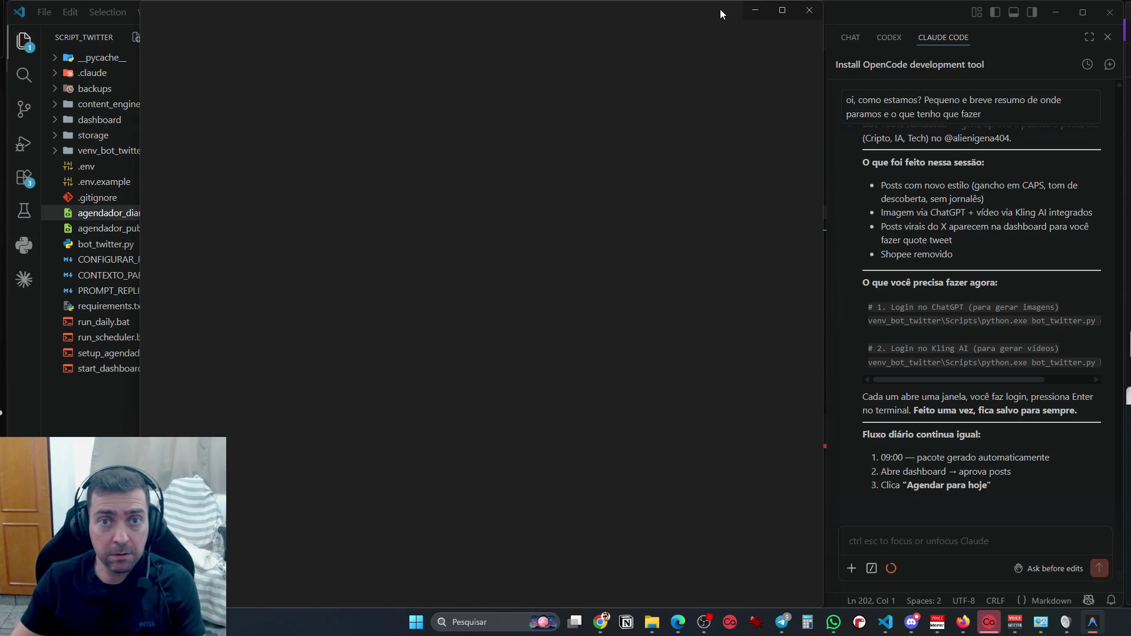
Step: Sign into Antigravity with a different Google account through Chrome and return to the editor
left_click(488, 227)
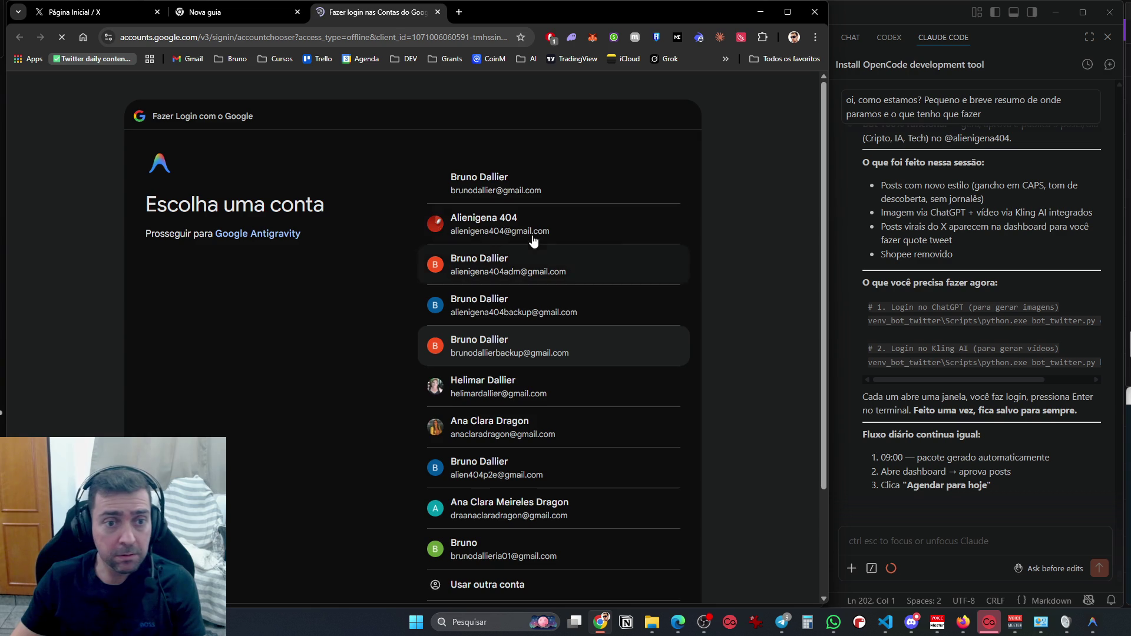
left_click(535, 241)
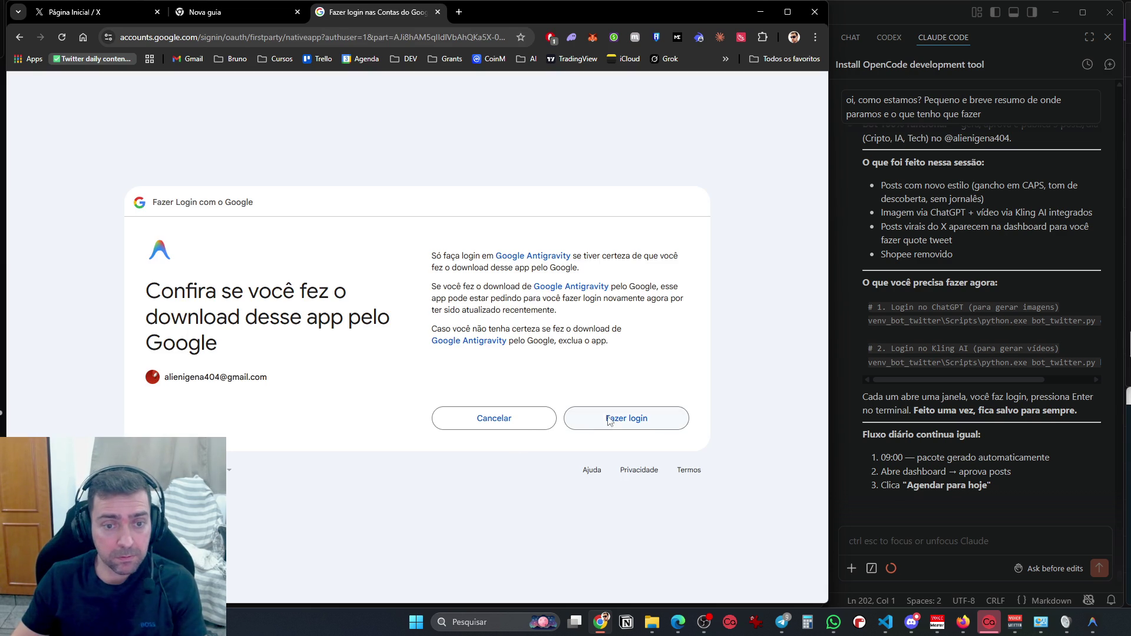
left_click(613, 418)
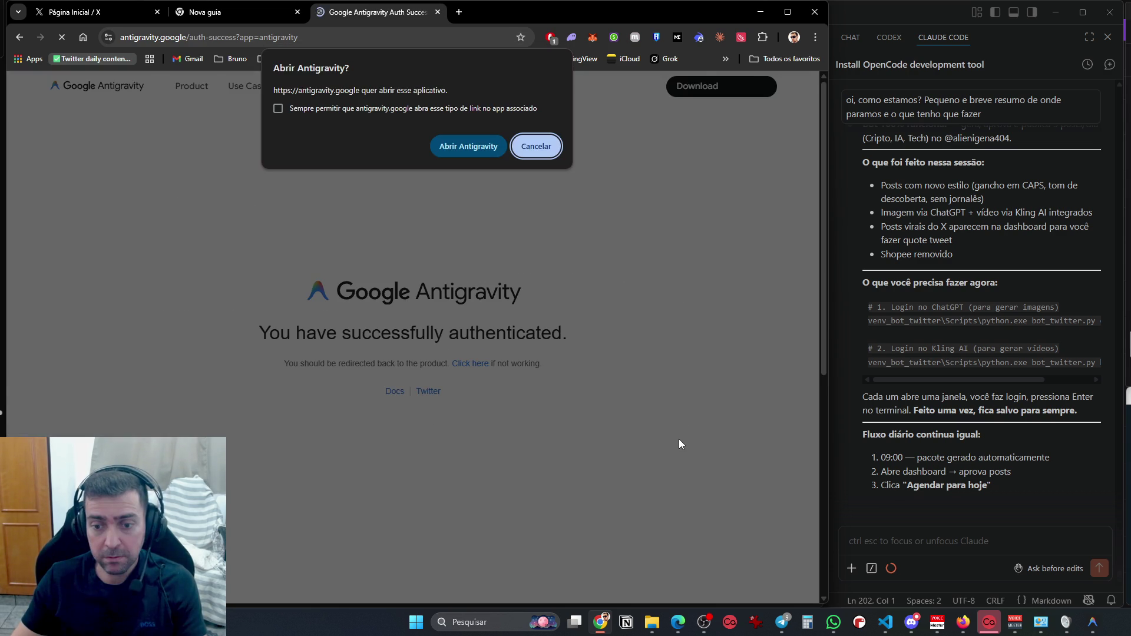
left_click(489, 151)
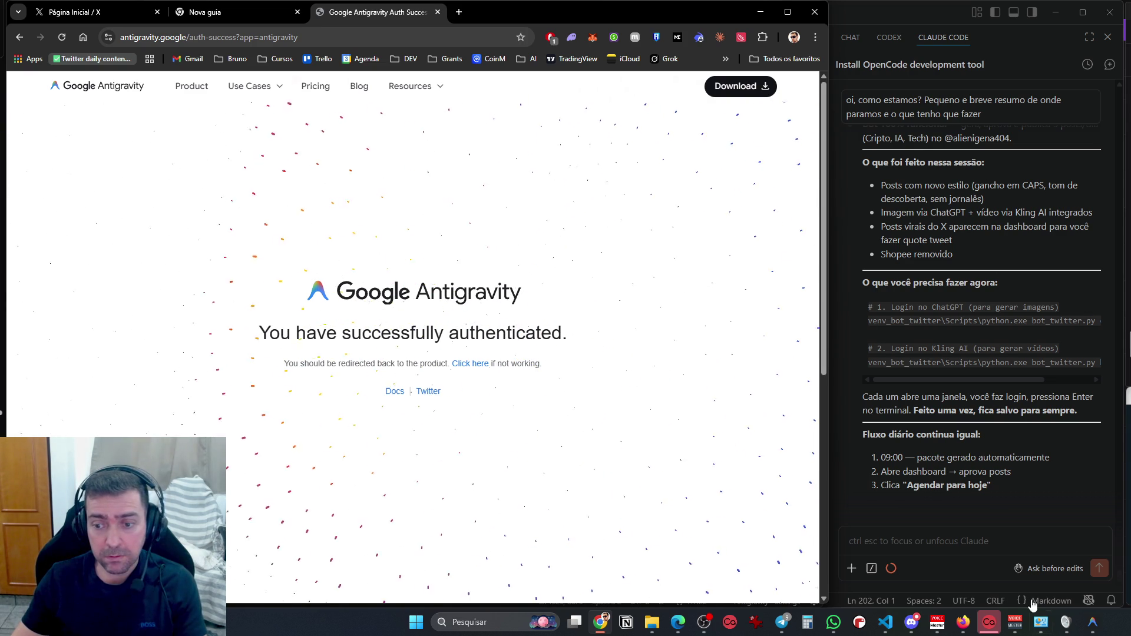
left_click(1093, 623)
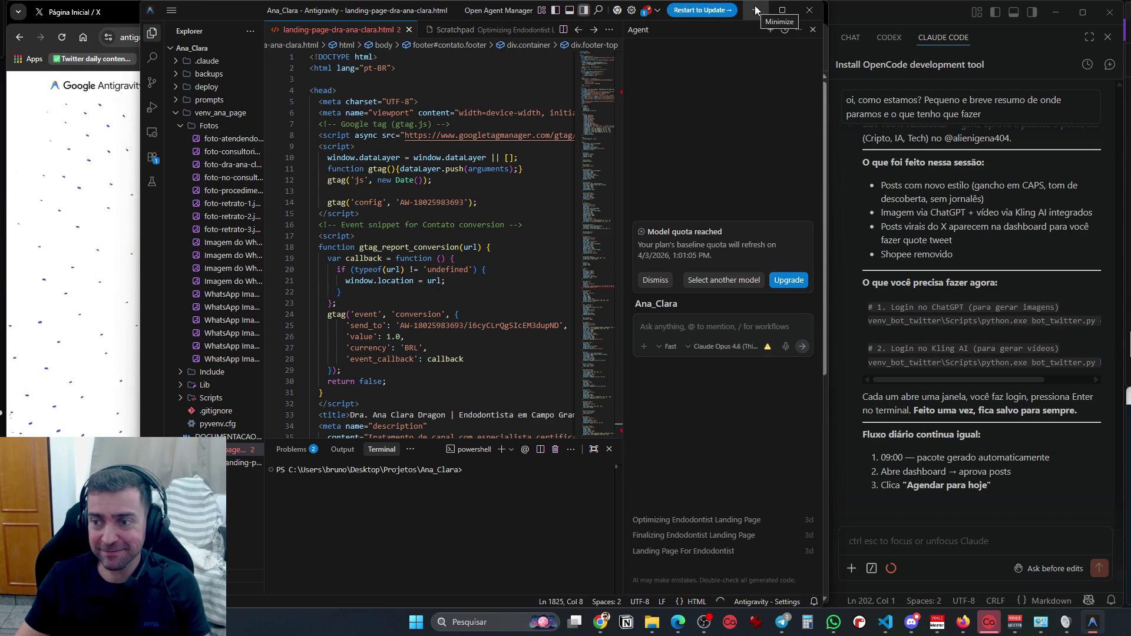
Step: Sign out of this Antigravity account as well
left_click(656, 10)
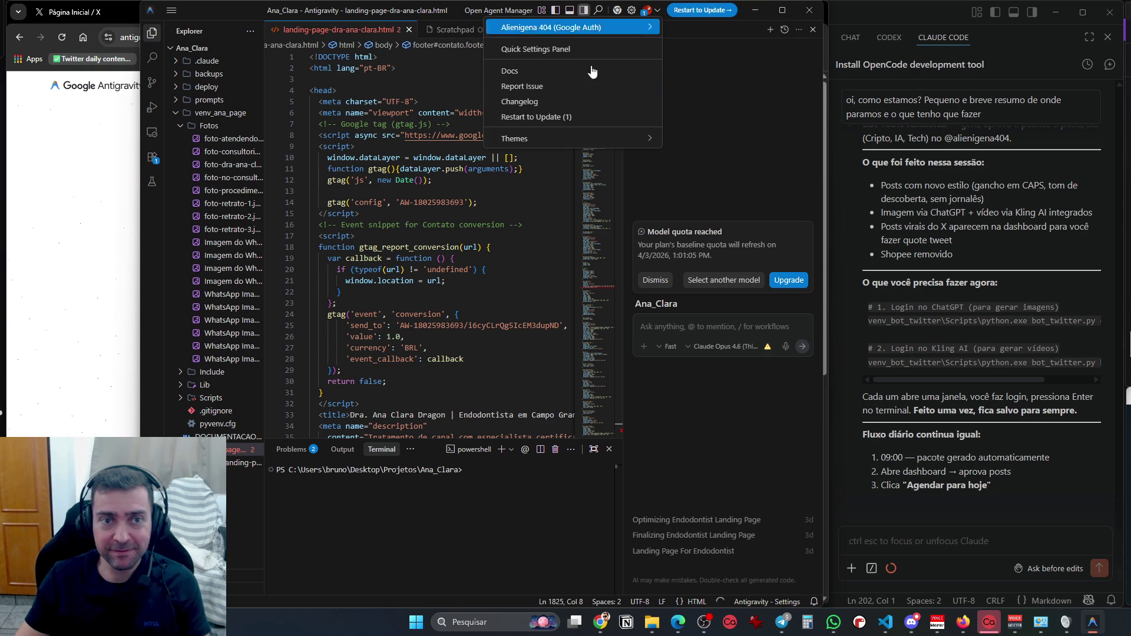
mouse_move(589, 27)
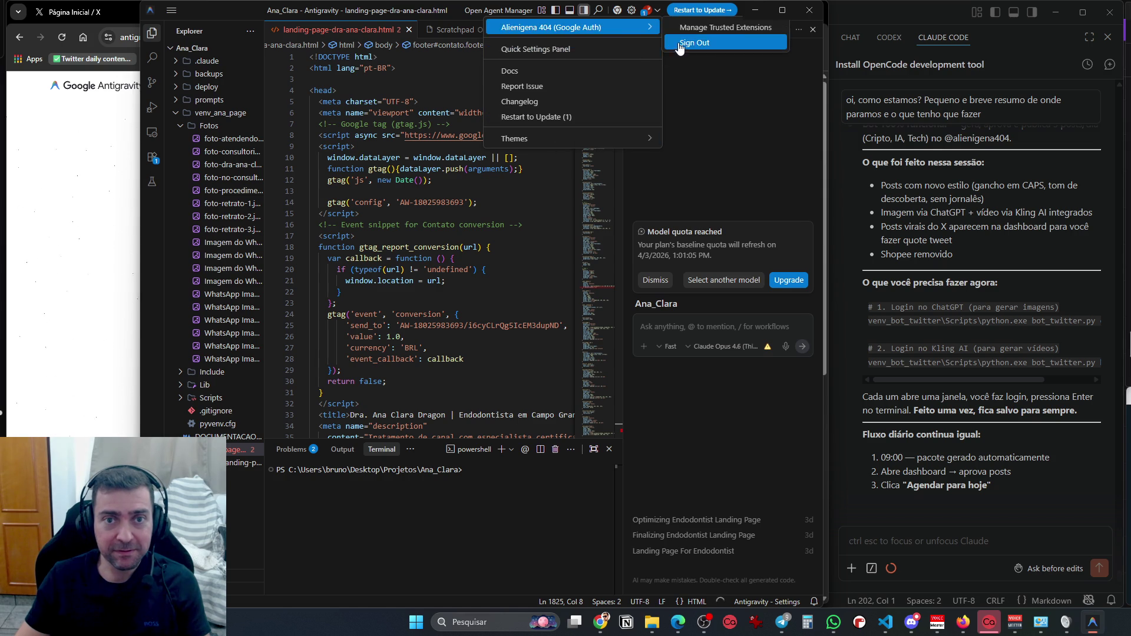
left_click(677, 45)
left_click(557, 329)
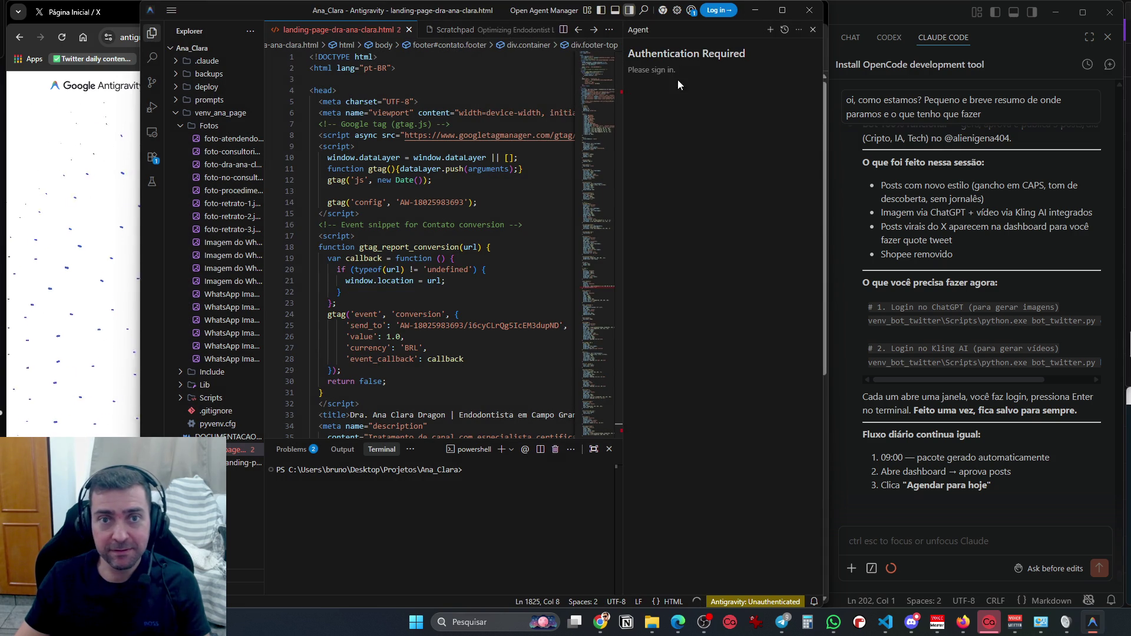
Step: Log back in with yet another Google account and reopen Antigravity
left_click(716, 12)
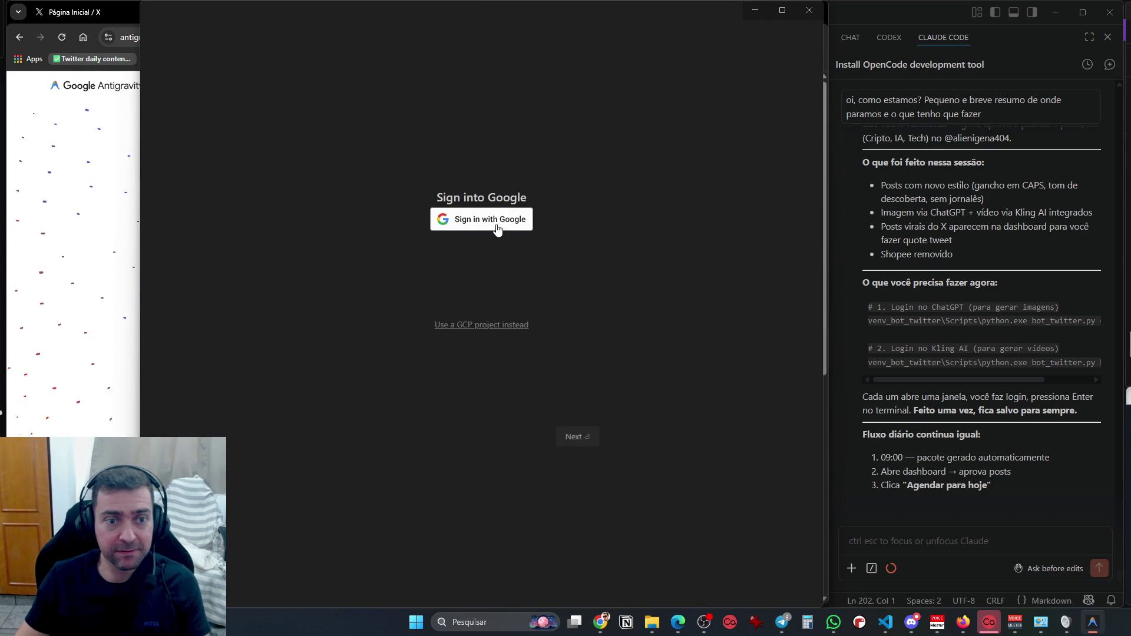
left_click(495, 233)
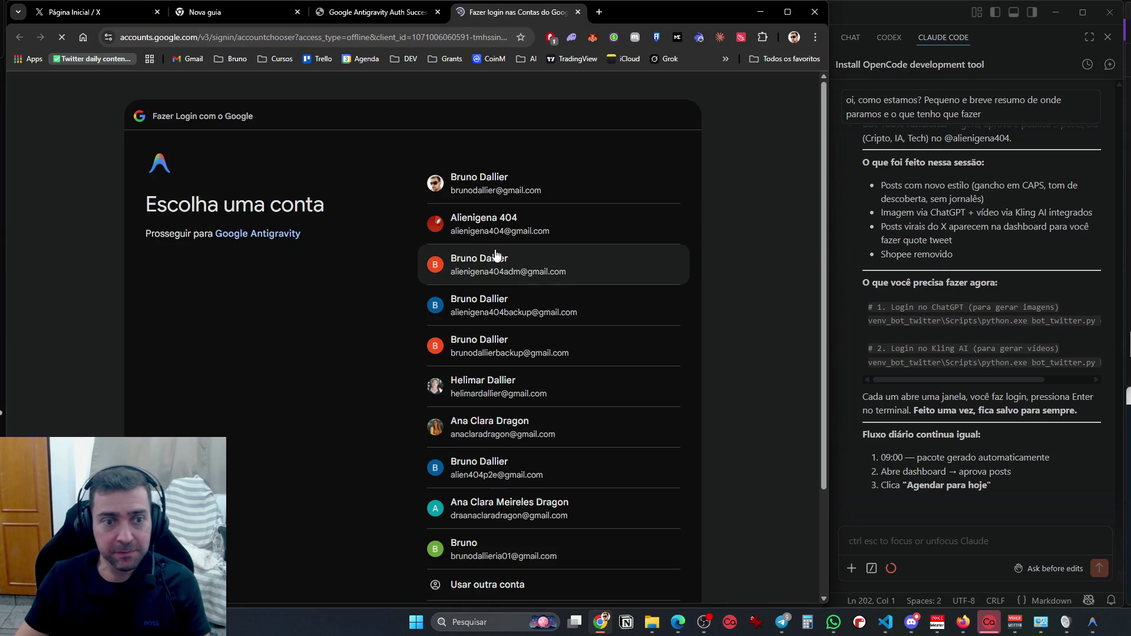
left_click(539, 272)
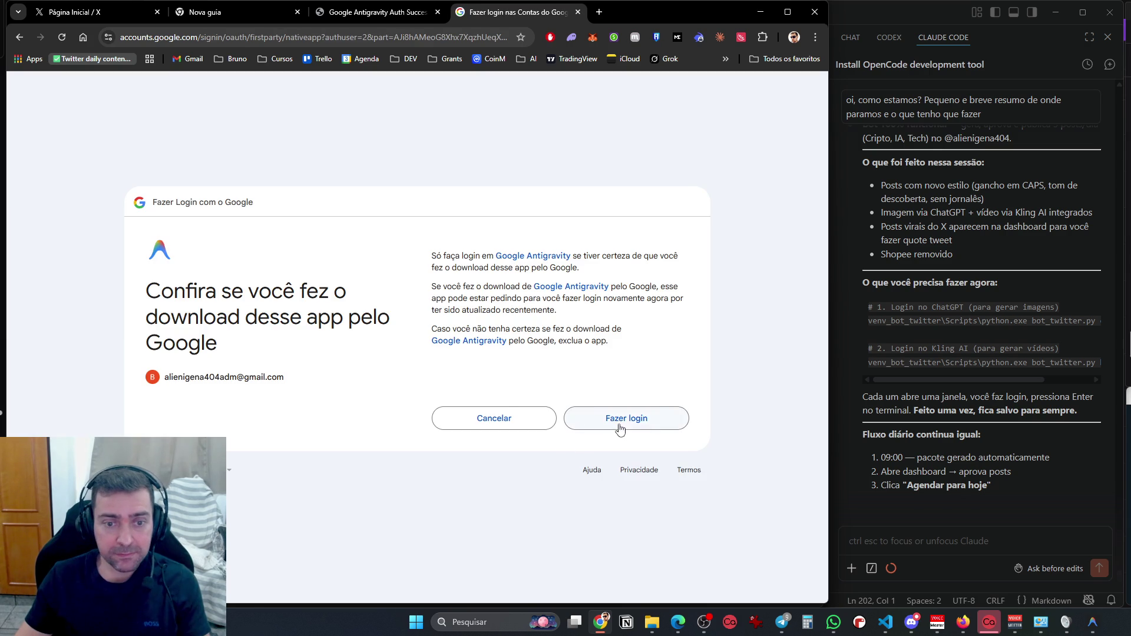
left_click(603, 426)
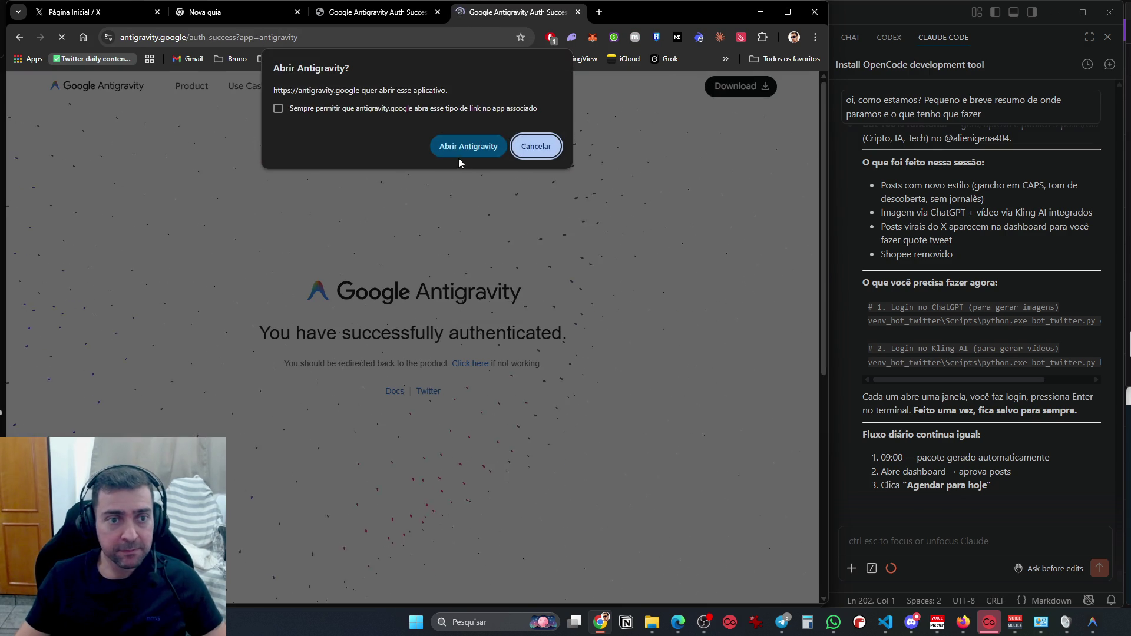
left_click(469, 137)
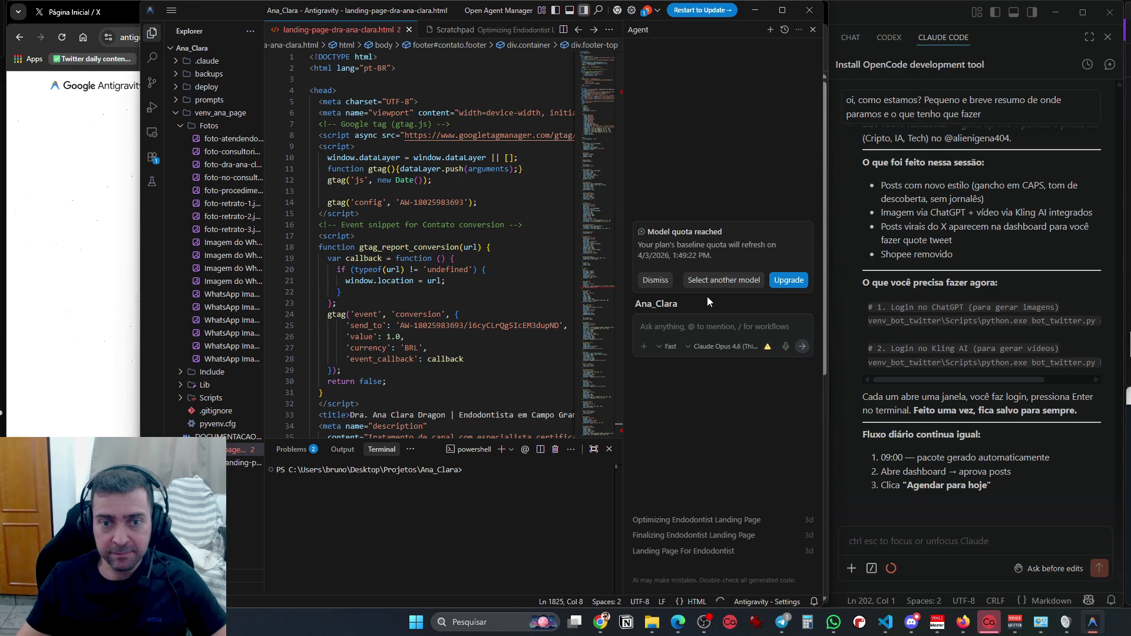
Step: Review the Agent panel's model list, then launch OpenCode from Windows search with 'open'
left_click(721, 348)
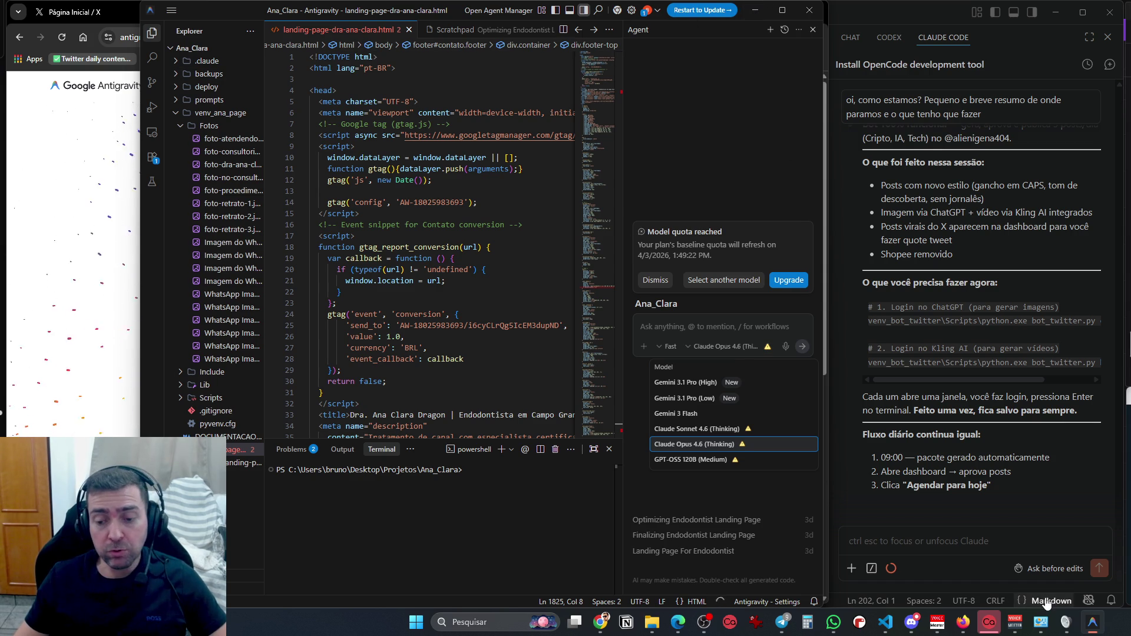
mouse_move(1070, 625)
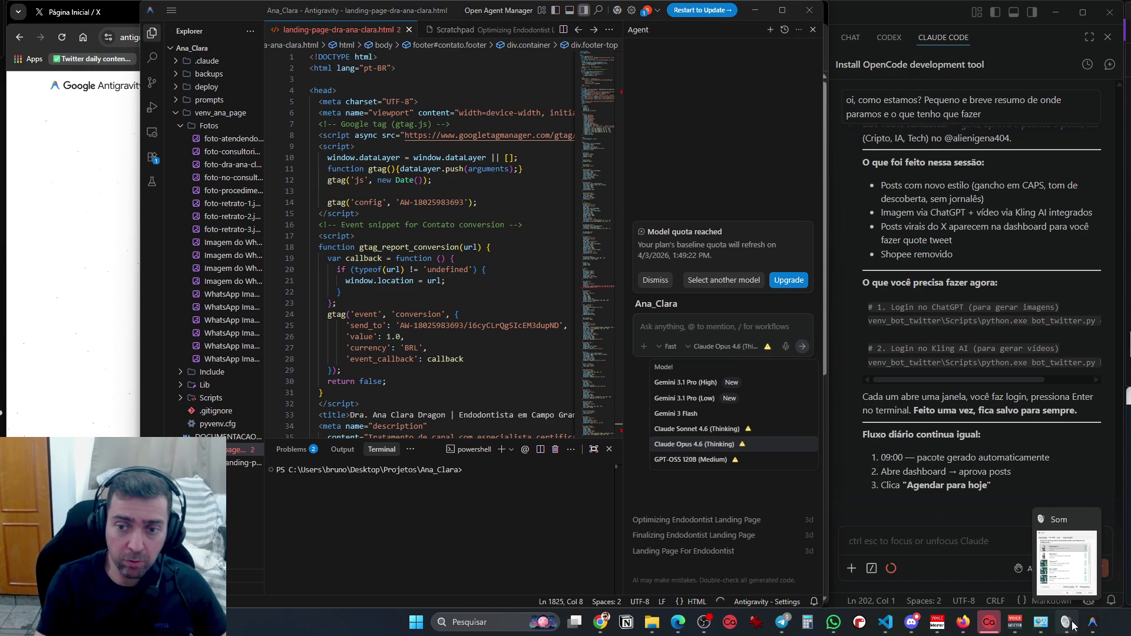
key("super")
type("open")
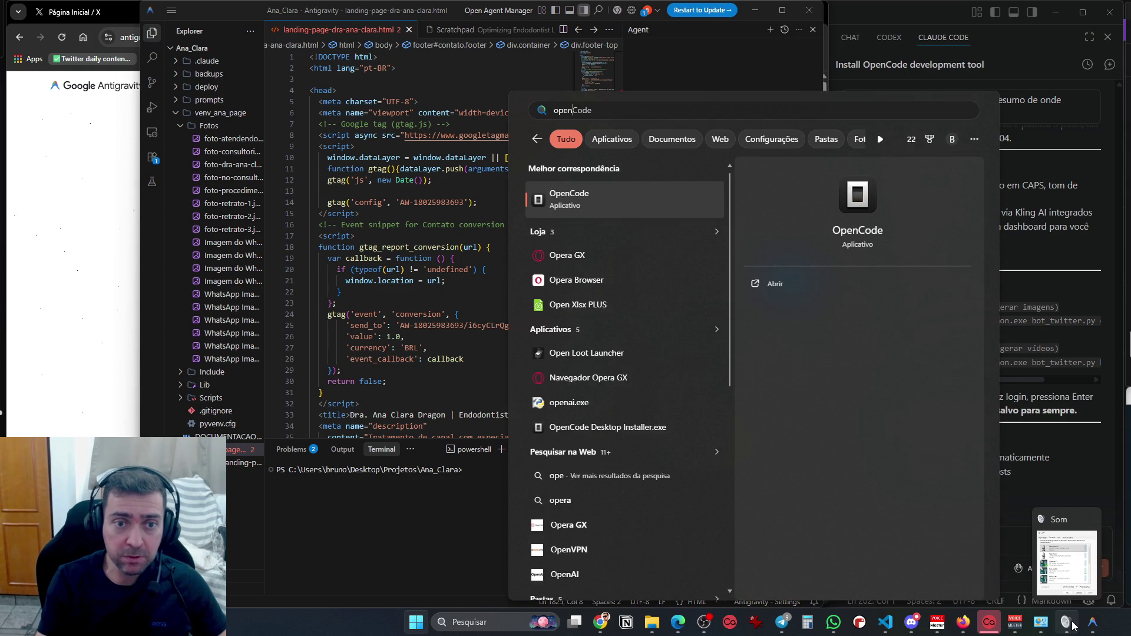
key("Return")
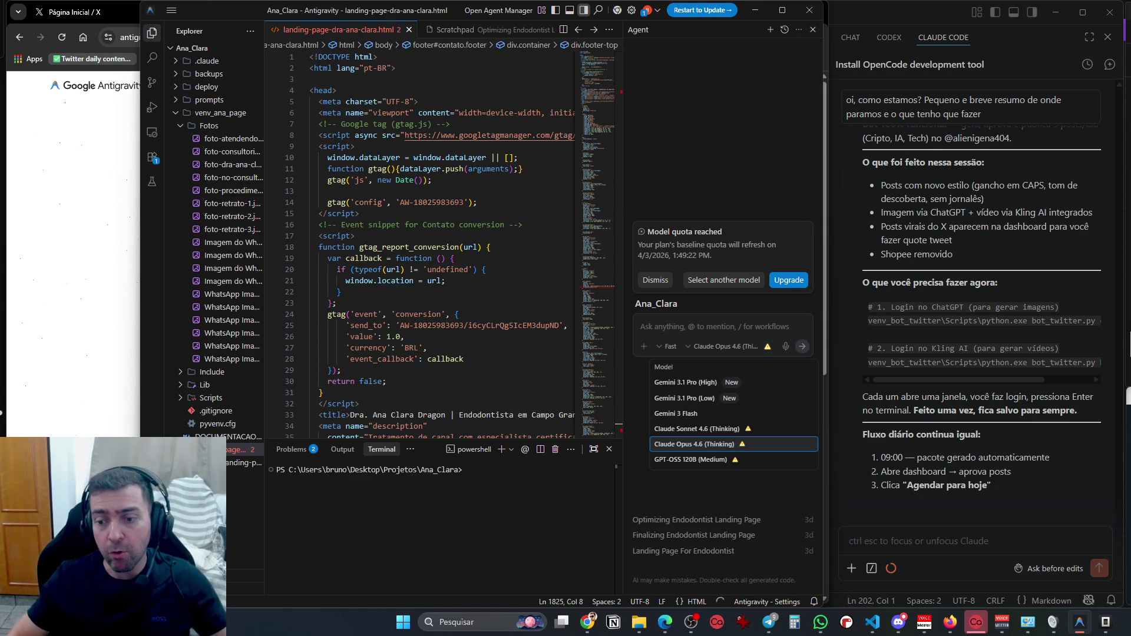
left_click(1106, 622)
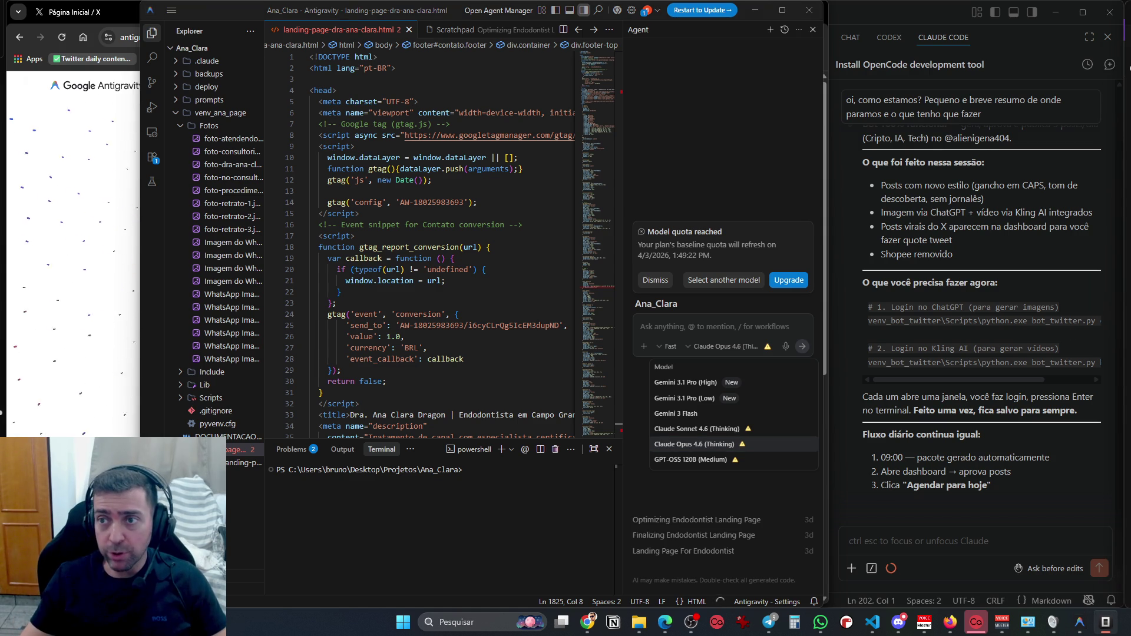
Step: Center the OpenCode chat window, minimize it, and switch to Discord's Friends page
mouse_move(1002, 100)
left_mouse_down()
mouse_move(537, 53)
mouse_move(581, 21)
left_mouse_up()
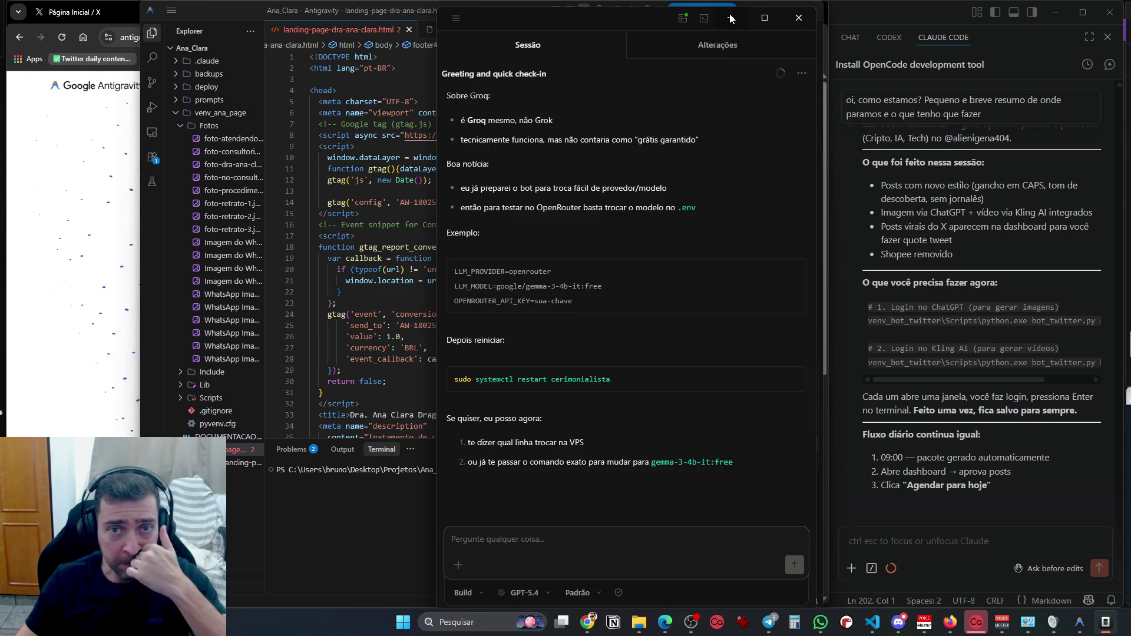
left_click(734, 20)
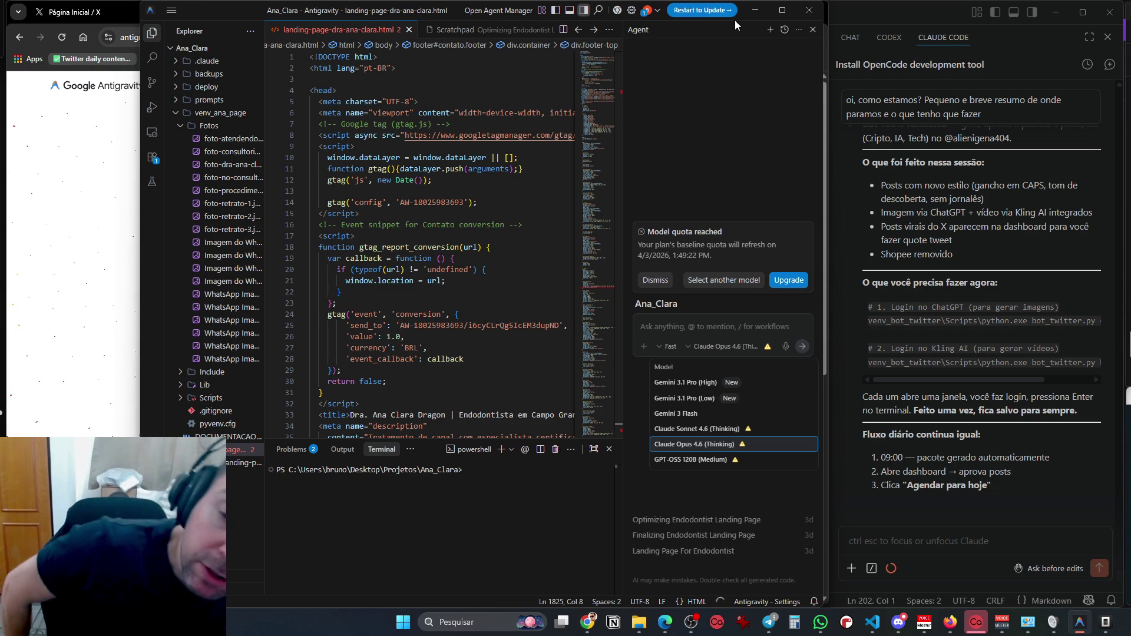
key("alt+Tab")
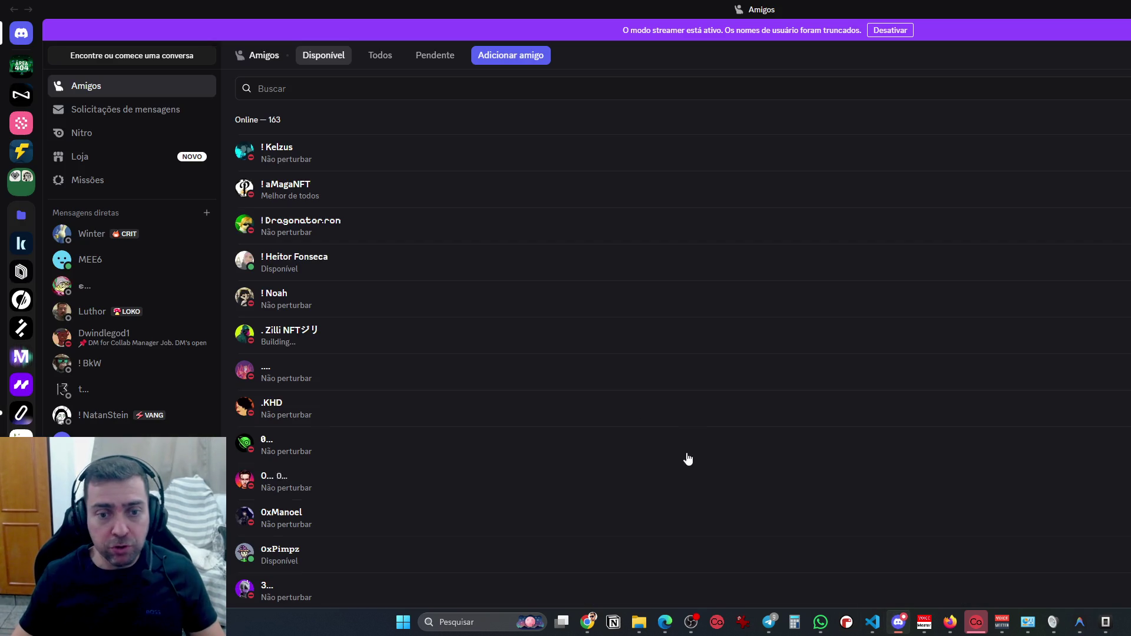
Step: In Area 404's chat-geral, open the Rocketseat 'Layouts rápidos: Pencil + Opencode' YouTube link
left_click(21, 66)
scroll(577, 465, "up", 20)
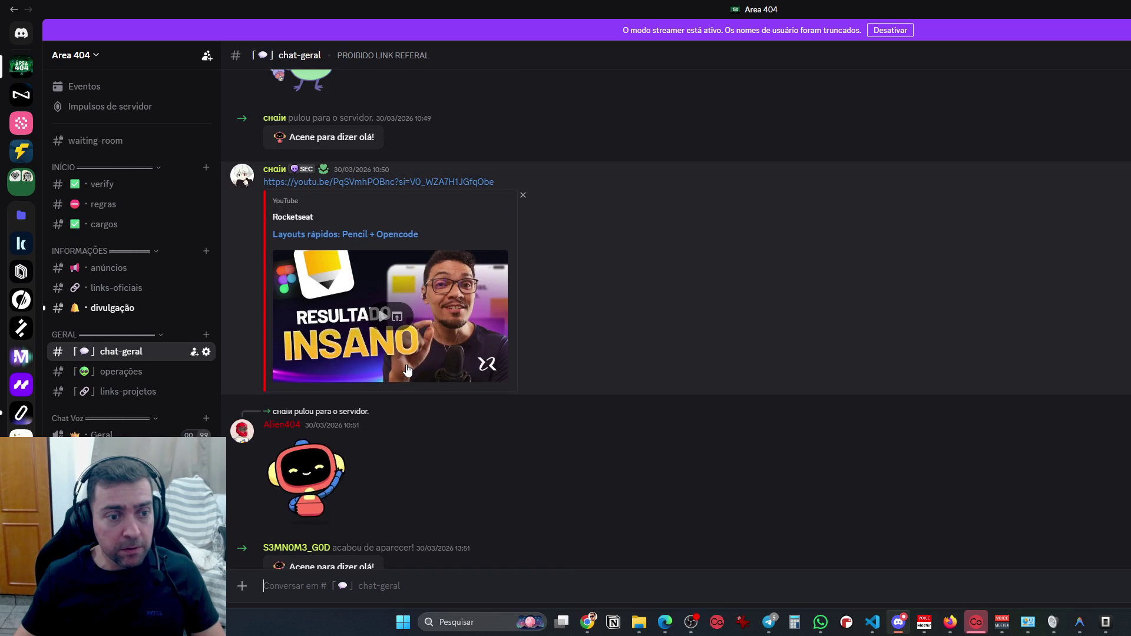
left_click(451, 183)
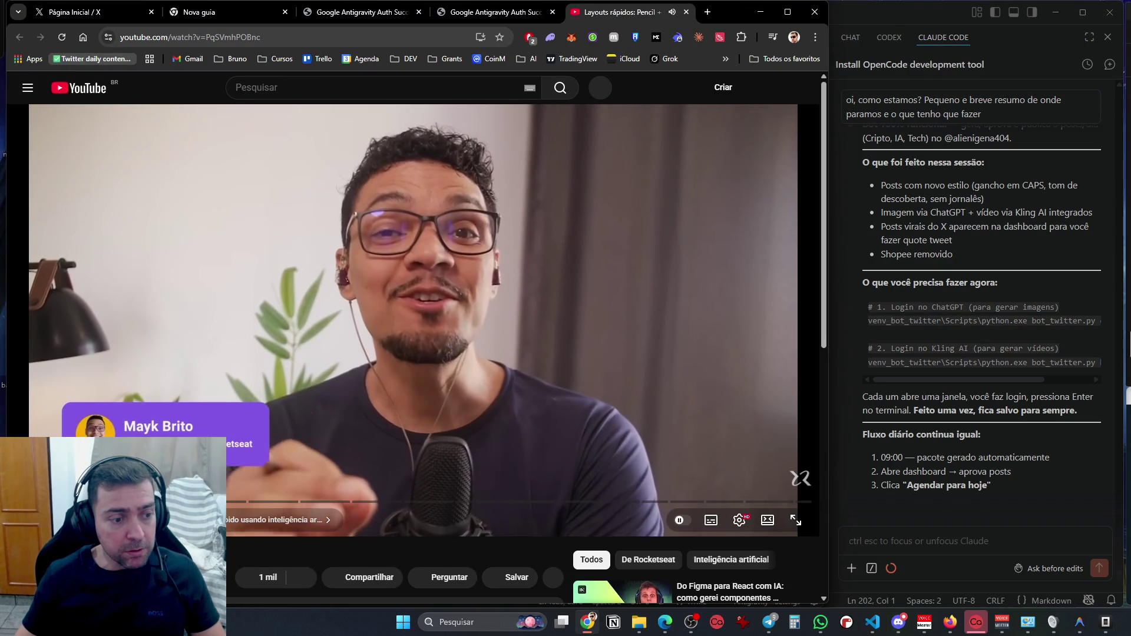
Step: Skim the video ahead to the CIFRAS app design, pause it, and bring OpenCode's chat back
left_click_drag(144, 502, 232, 502)
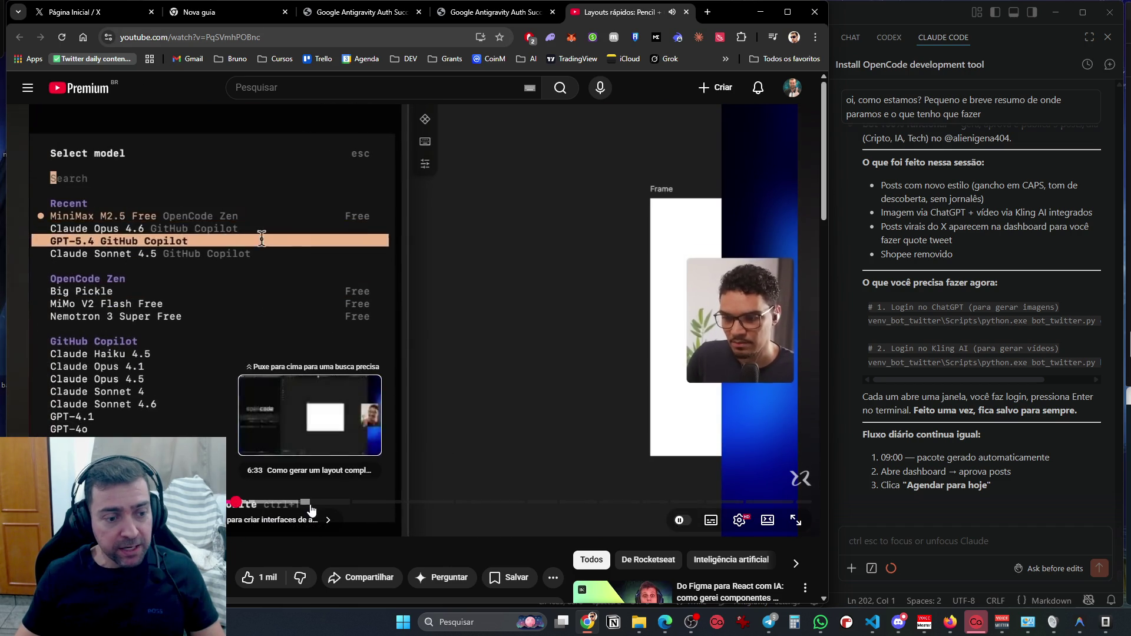
left_click(310, 504)
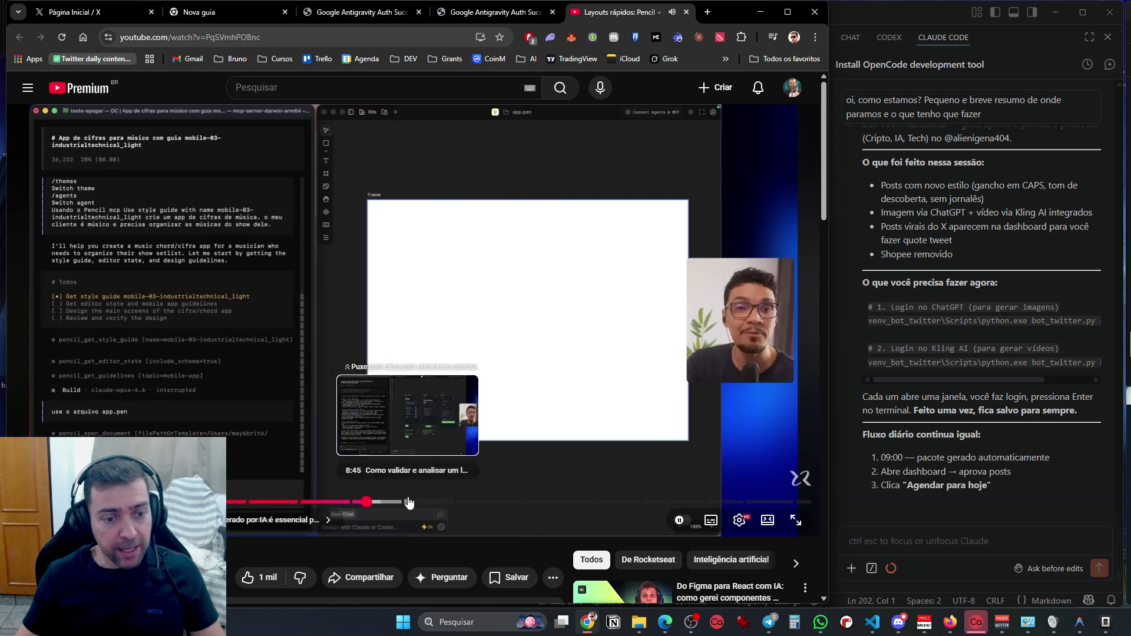
left_click(409, 502)
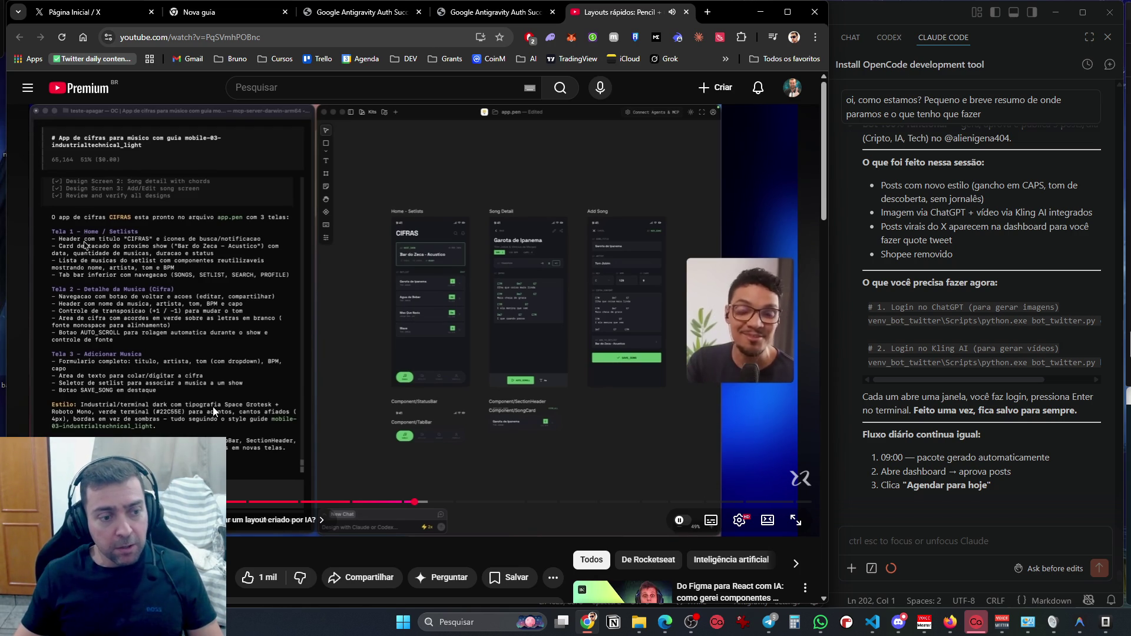
left_click(436, 503)
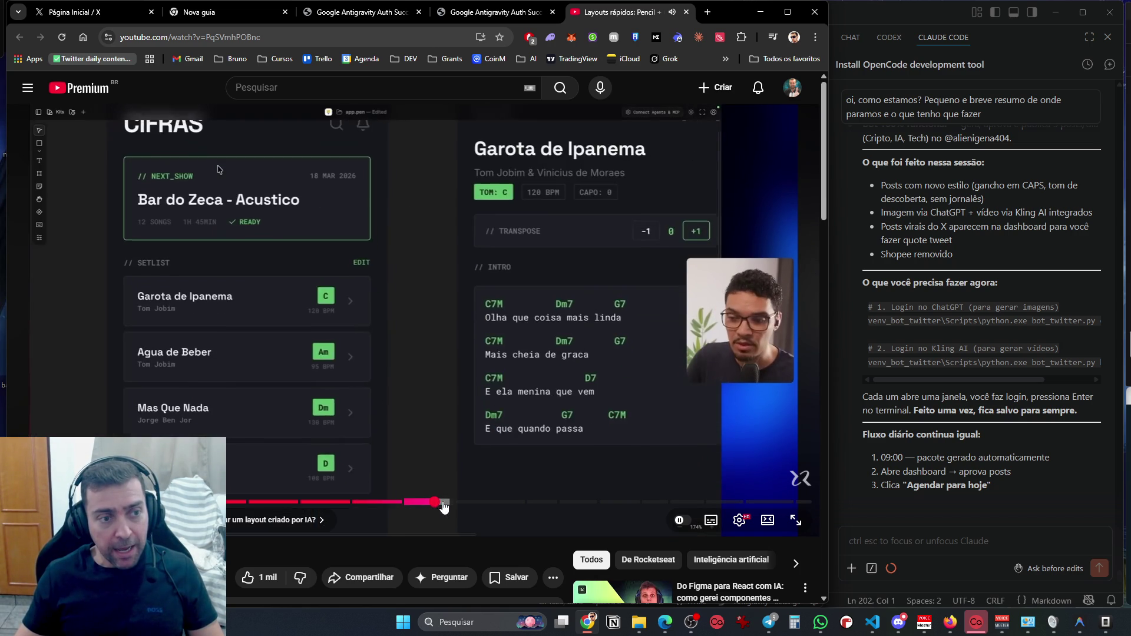
left_click_drag(444, 505, 480, 502)
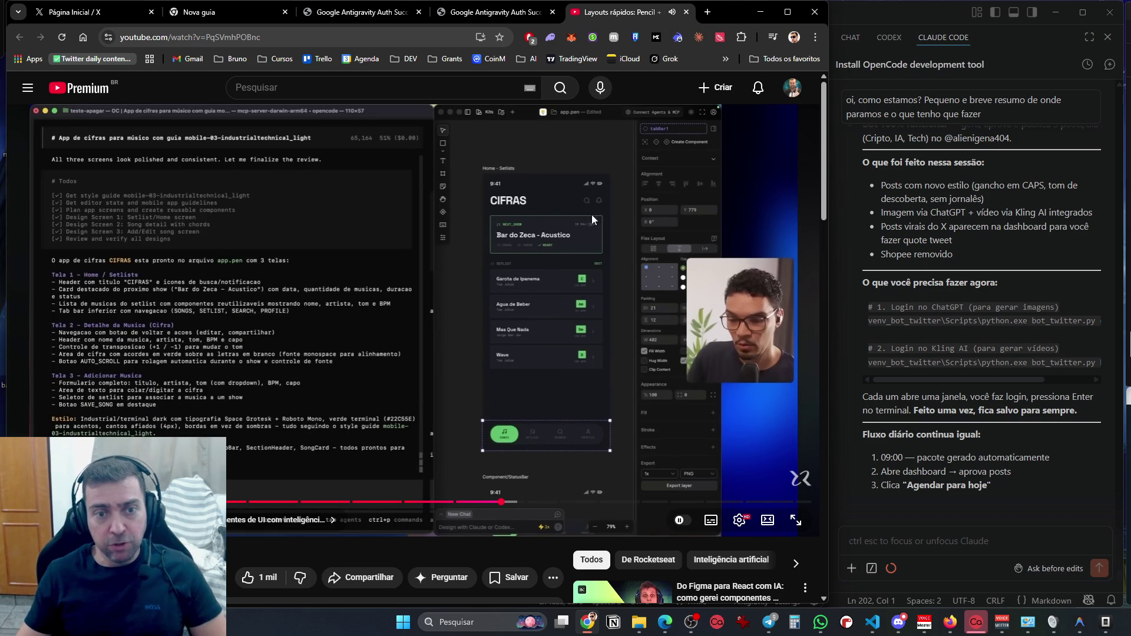
left_click(533, 503)
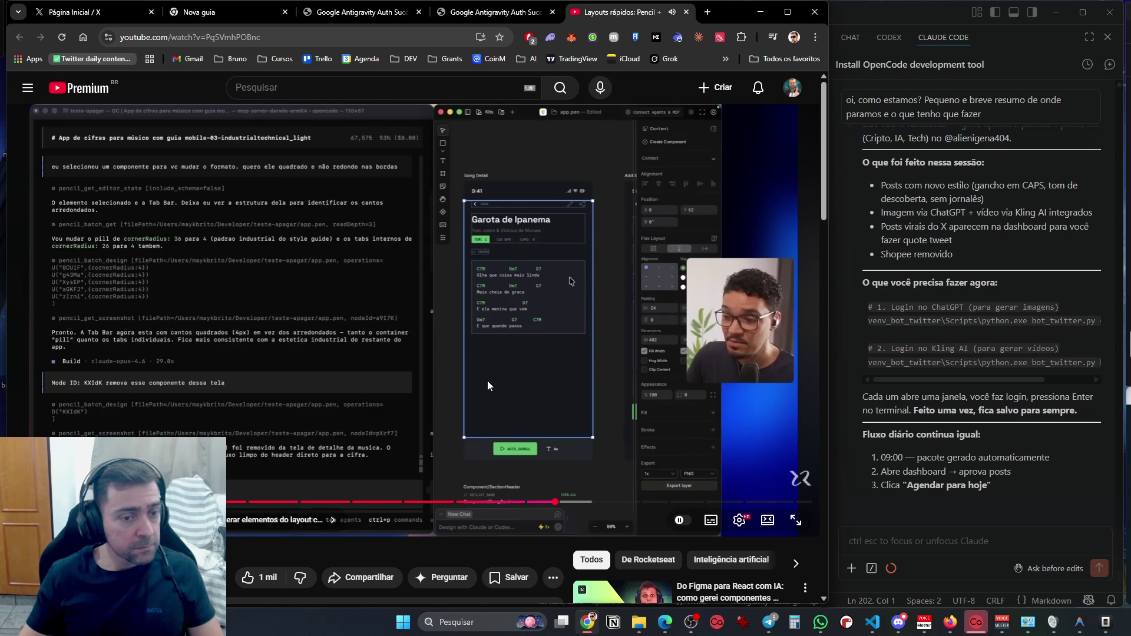
left_click(490, 369)
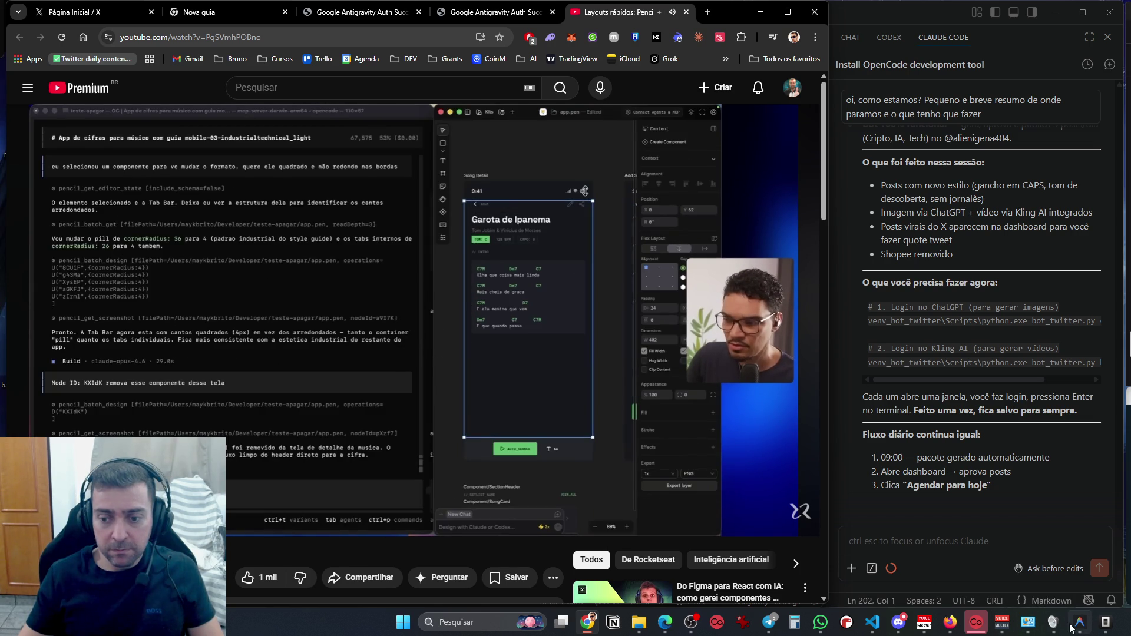
left_click(1101, 628)
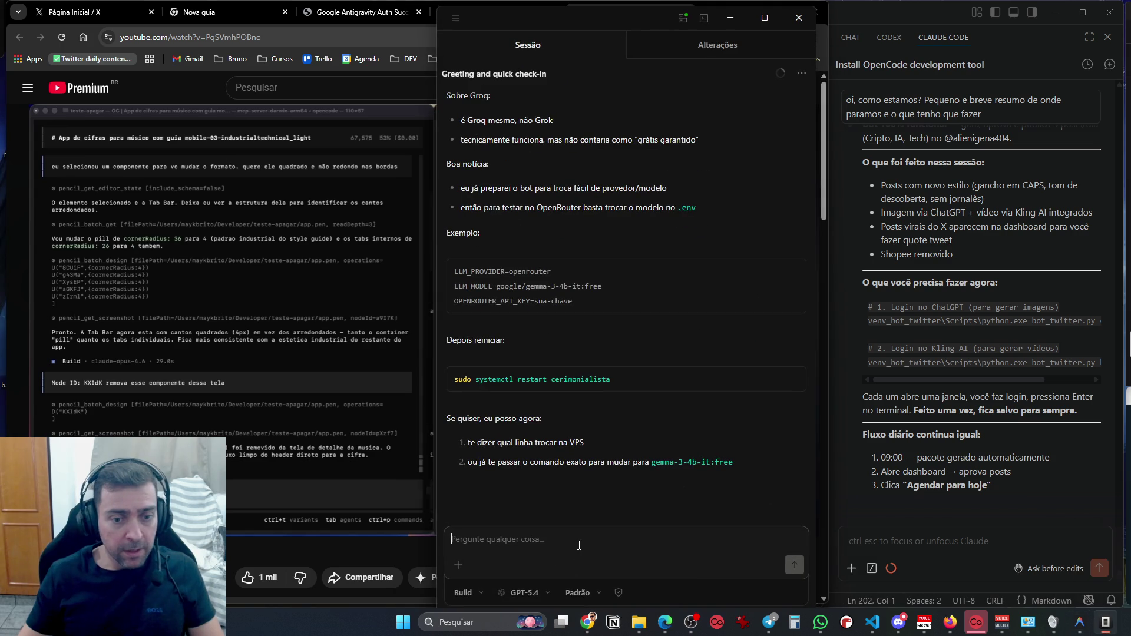
Step: Tell OpenCode the WhatsApp message got only one tick, no reply, and probably wasn't received
type("mandei uma mensagem agora pro wats e só deu um tick, ele nao respondeu e n")
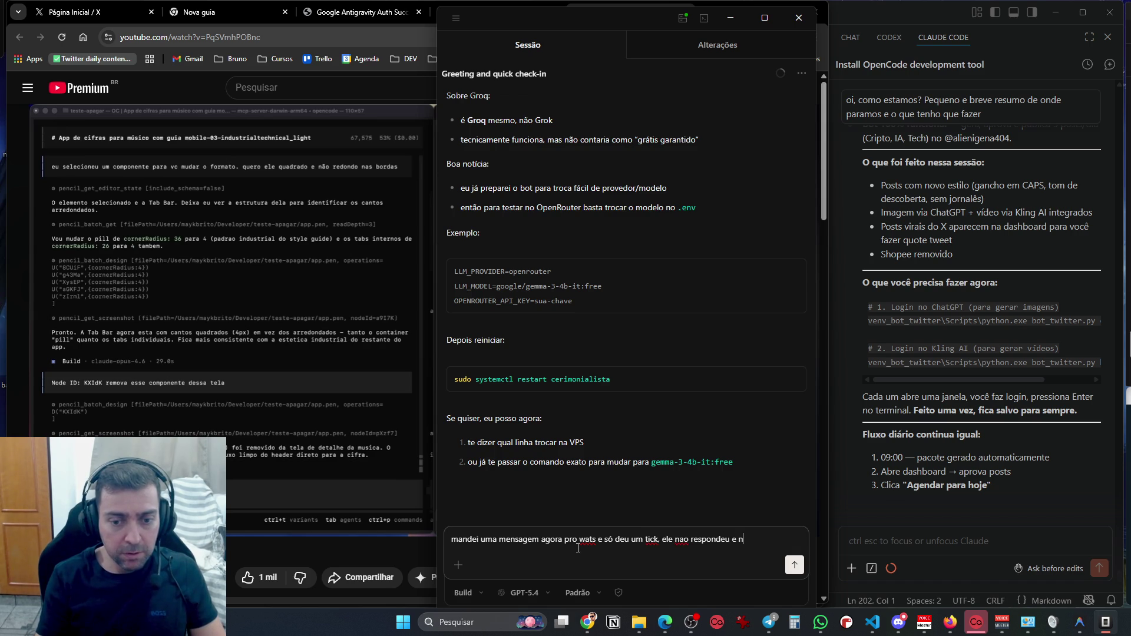
key("BackSpace")
key("BackSpace")
type("e acho que nem receb")
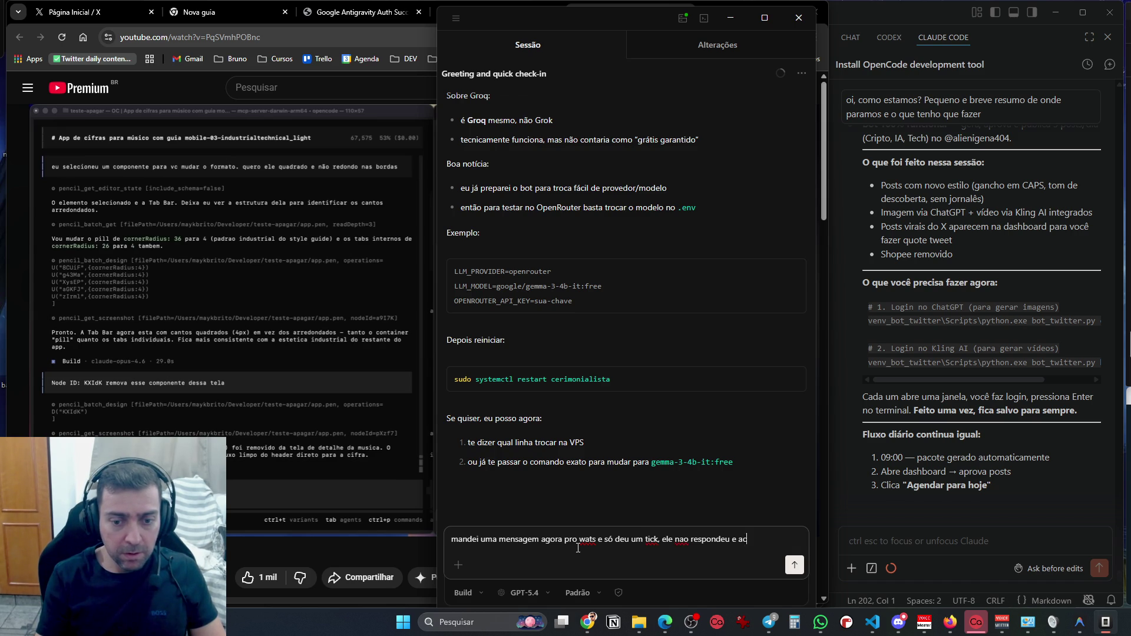
type("eu a mensagem")
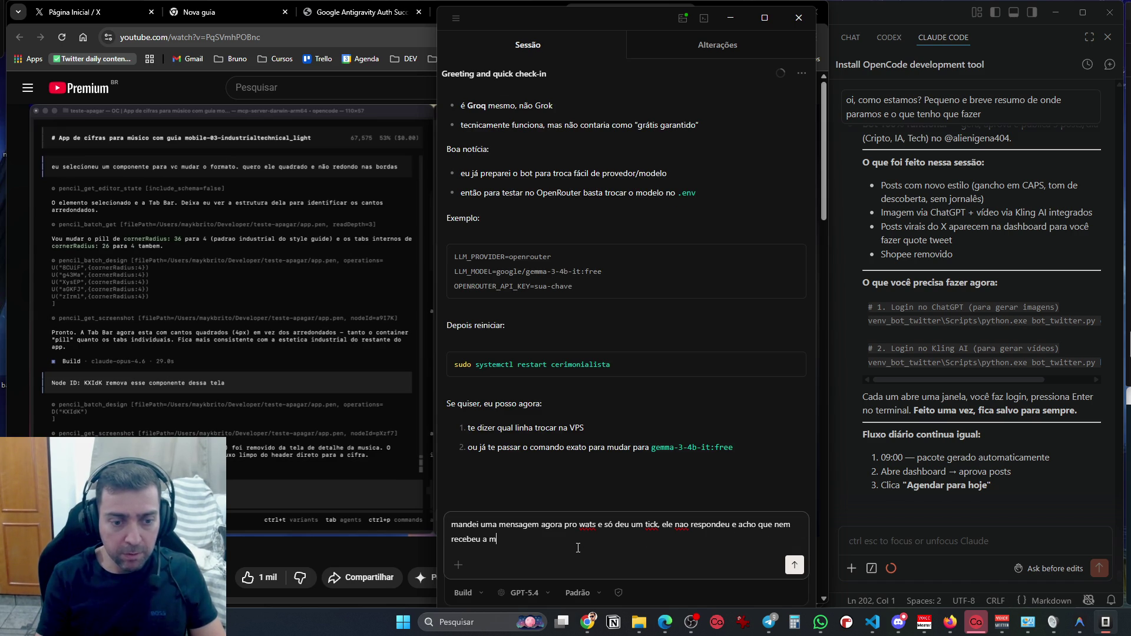
key("Return")
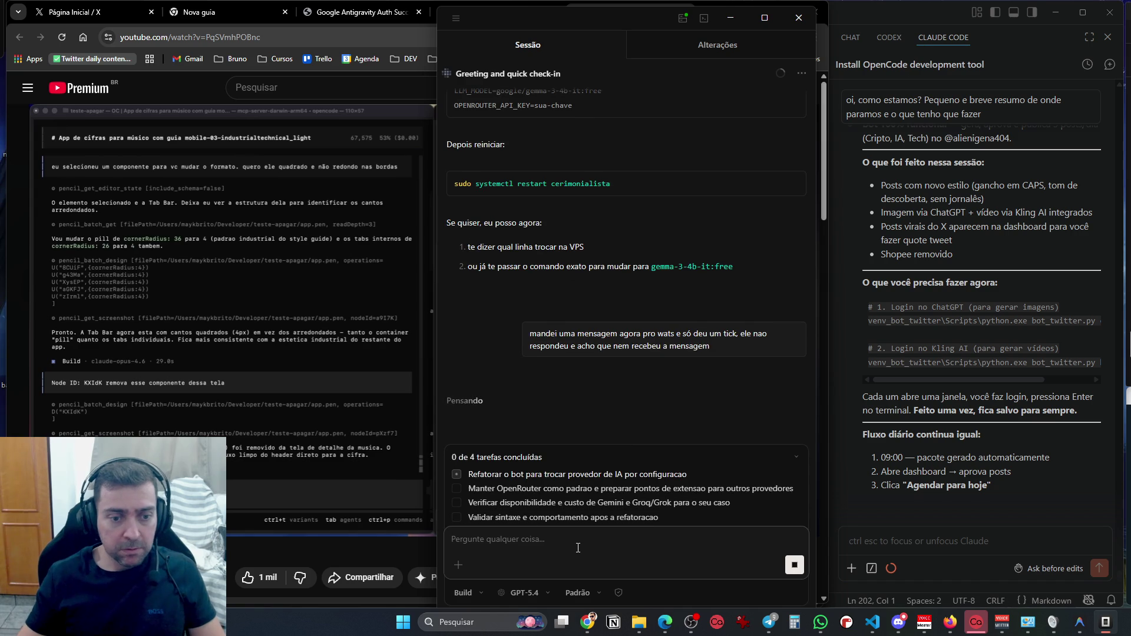
Step: Dock the chat window narrowly at the right screen edge and bring VS Code forward
mouse_move(635, 19)
left_mouse_down()
mouse_move(955, 14)
mouse_move(942, 12)
left_mouse_up()
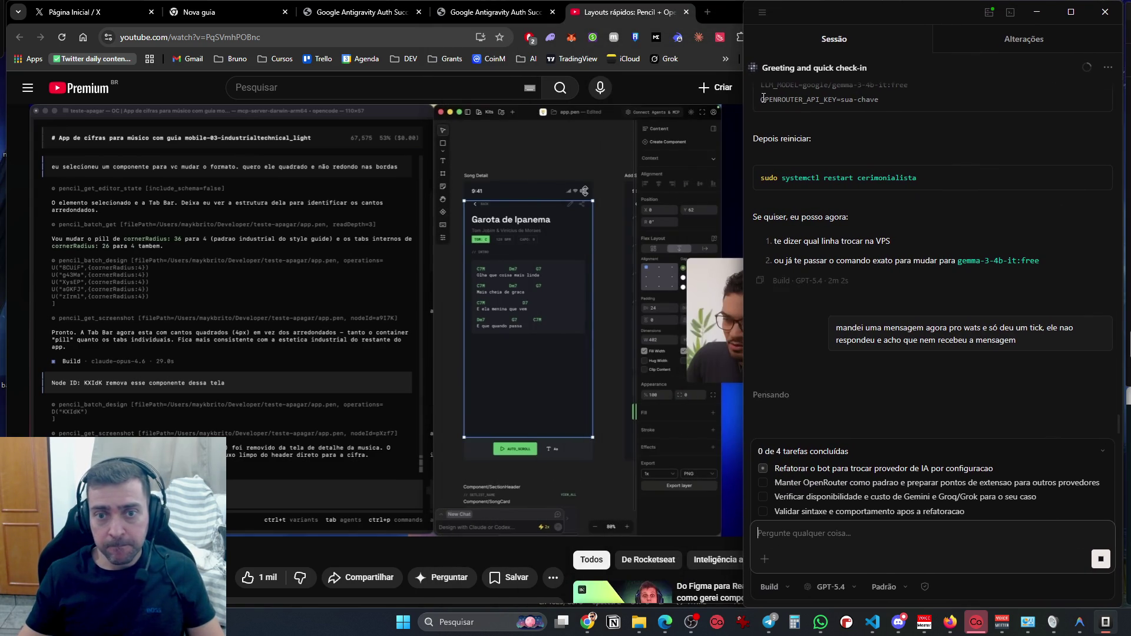
left_click_drag(744, 93, 822, 93)
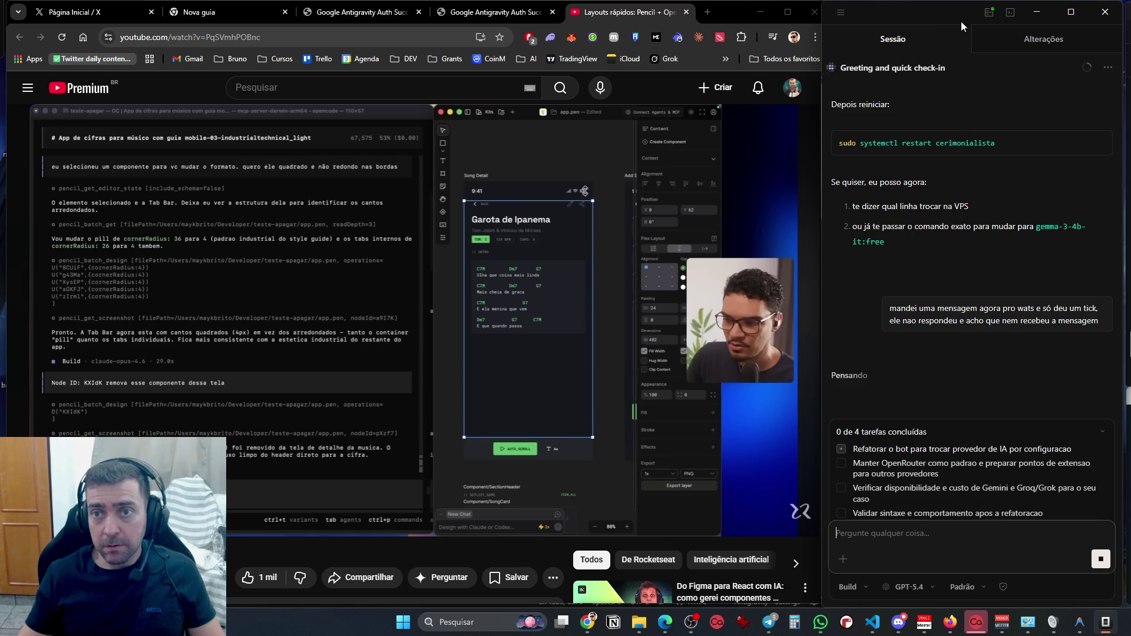
left_click_drag(945, 13, 948, 14)
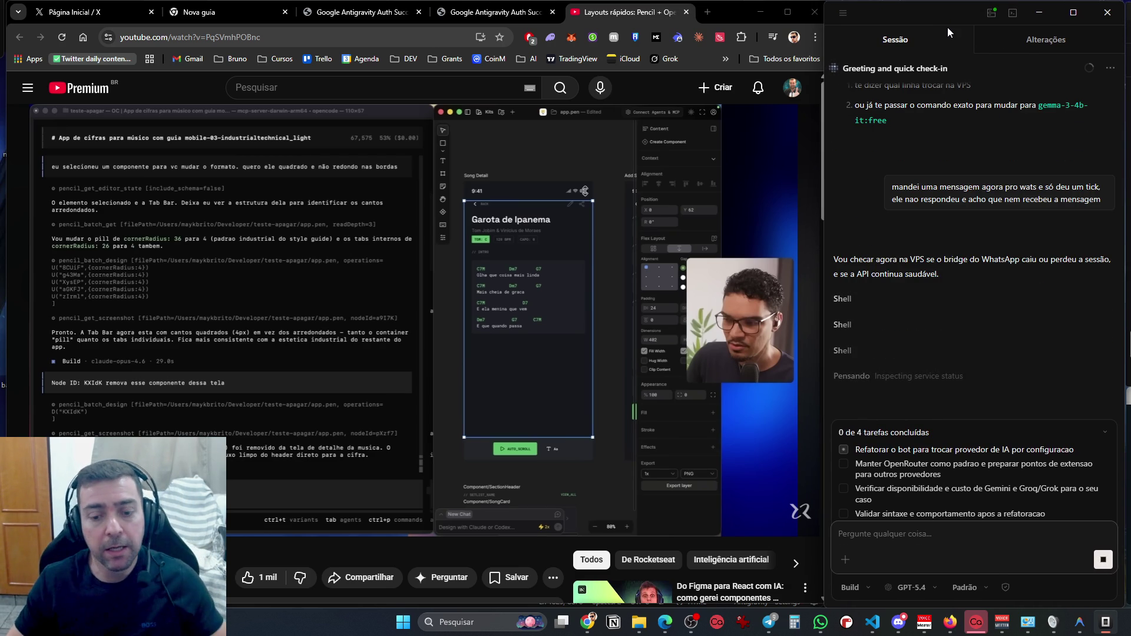
left_click(872, 622)
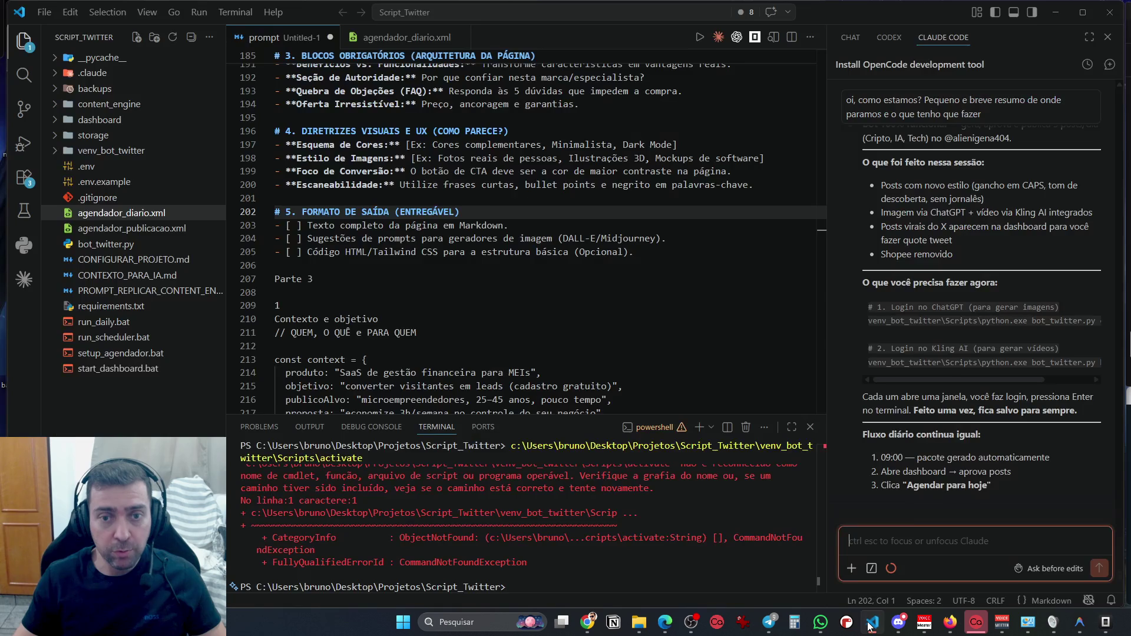
Step: Narrow VS Code so the chat window shows beside Claude Code's session recap
left_click_drag(1125, 225, 818, 198)
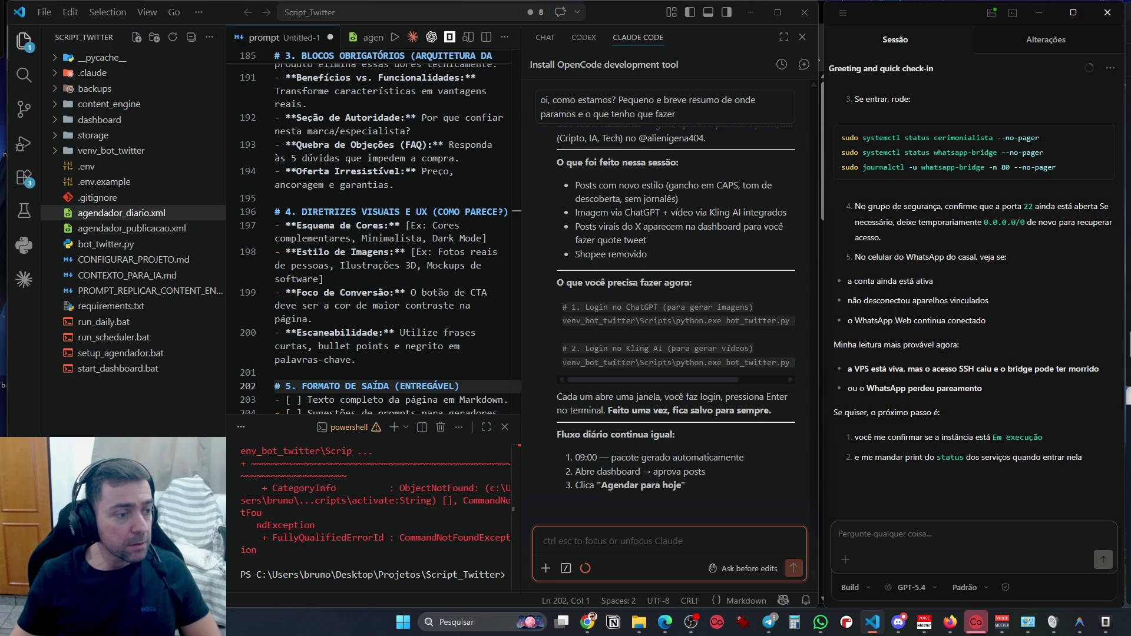
key("alt+Tab")
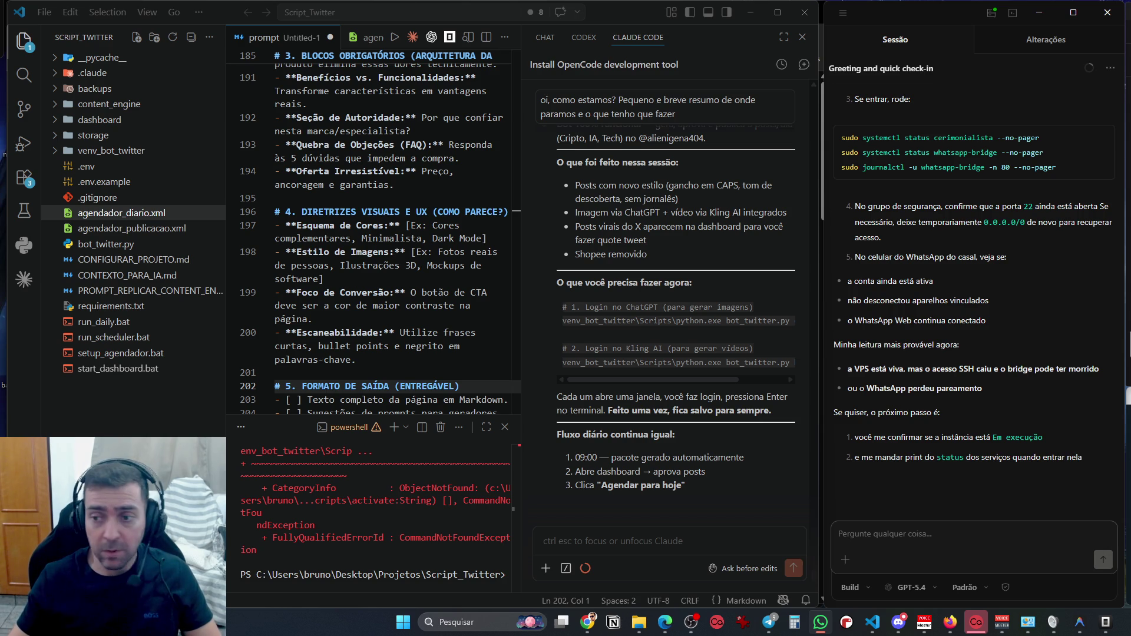
Step: Scroll through OpenCode's reply diagnosing the VPS and WhatsApp bridge
scroll(902, 391, "up", 2)
scroll(903, 390, "up", 5)
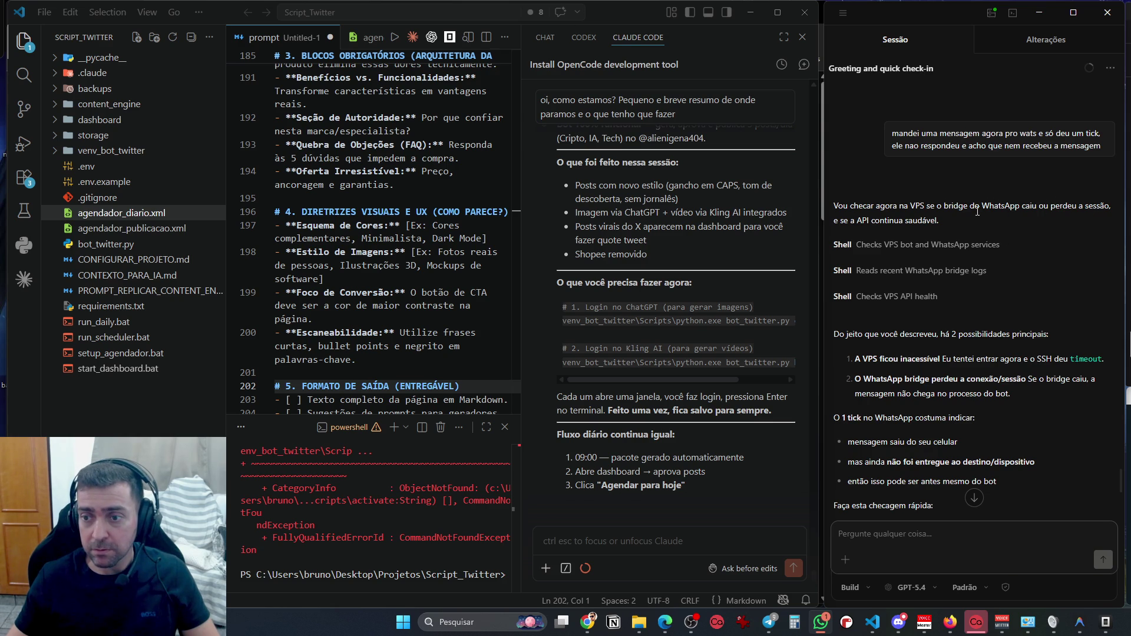
scroll(978, 215, "down", 4)
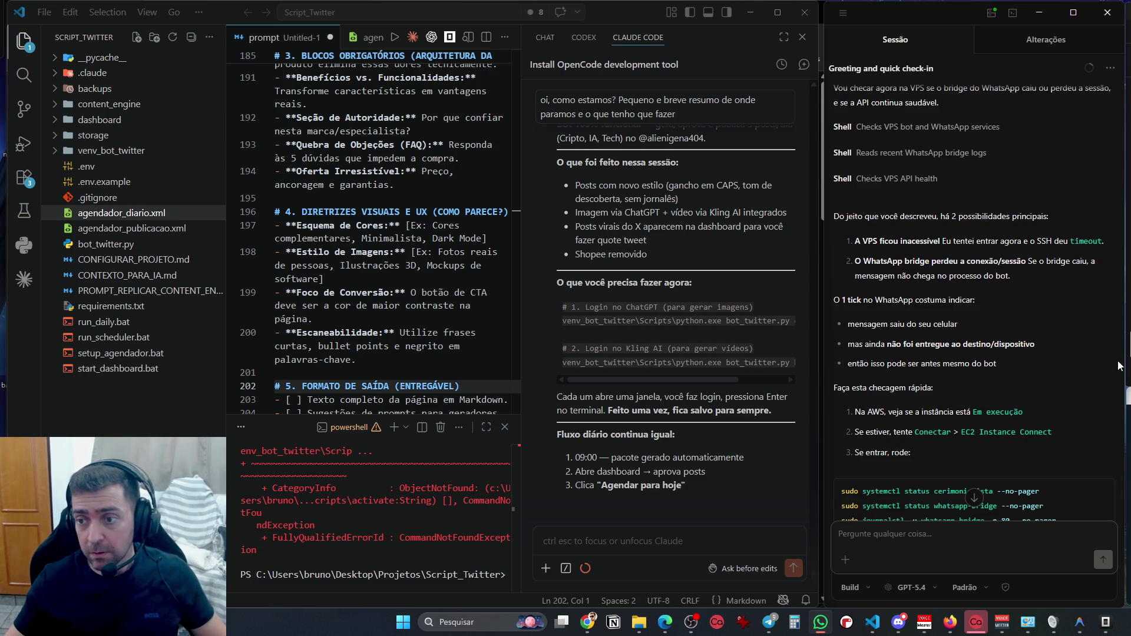
scroll(977, 398, "up", 3)
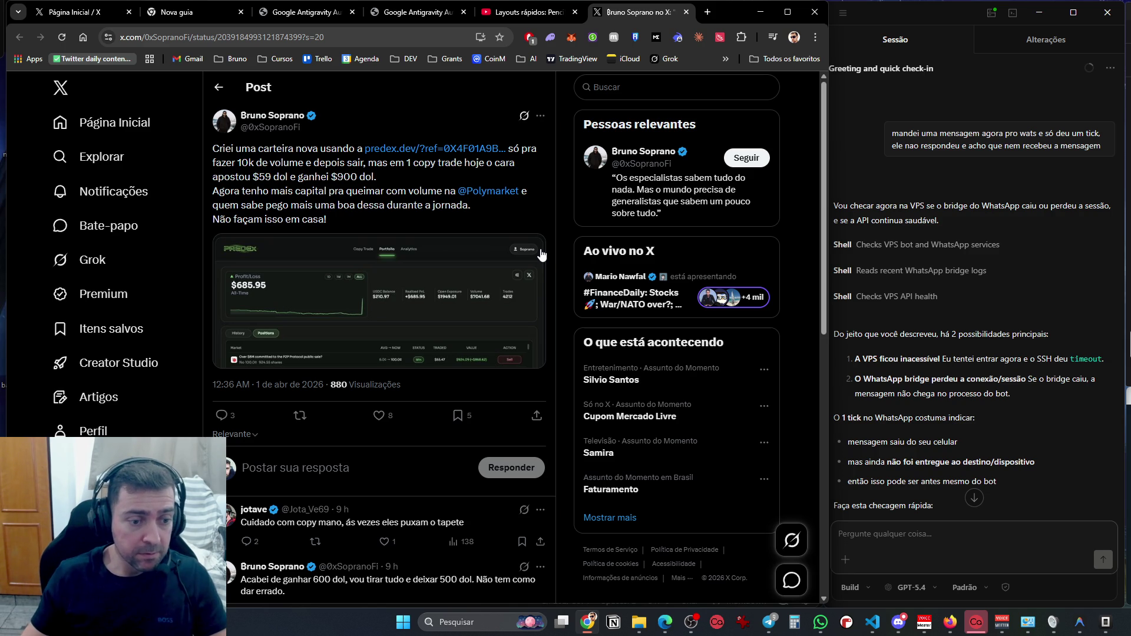
Step: Load the X post's hidden replies, return to the home timeline, and slightly narrow Chrome
scroll(541, 255, "down", 2)
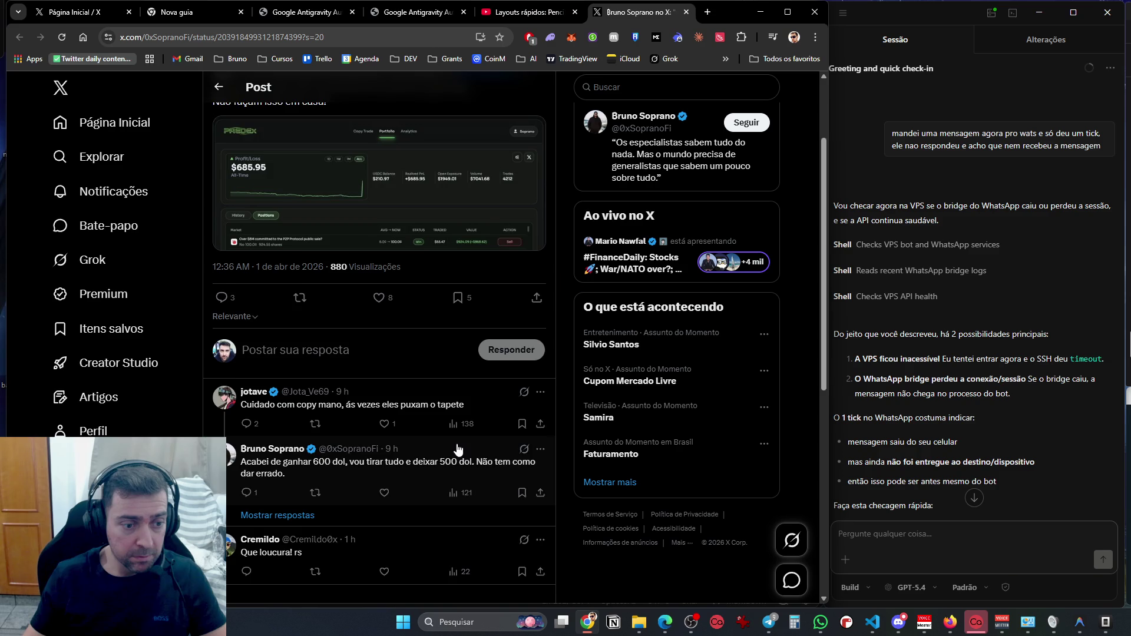
scroll(413, 457, "down", 1)
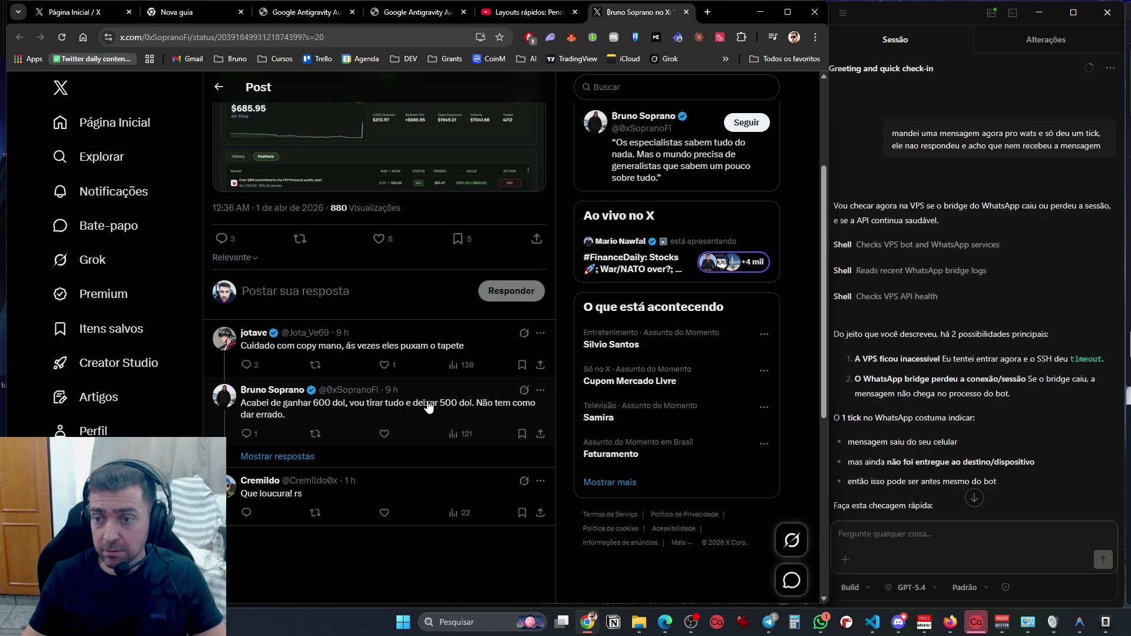
scroll(428, 406, "down", 4)
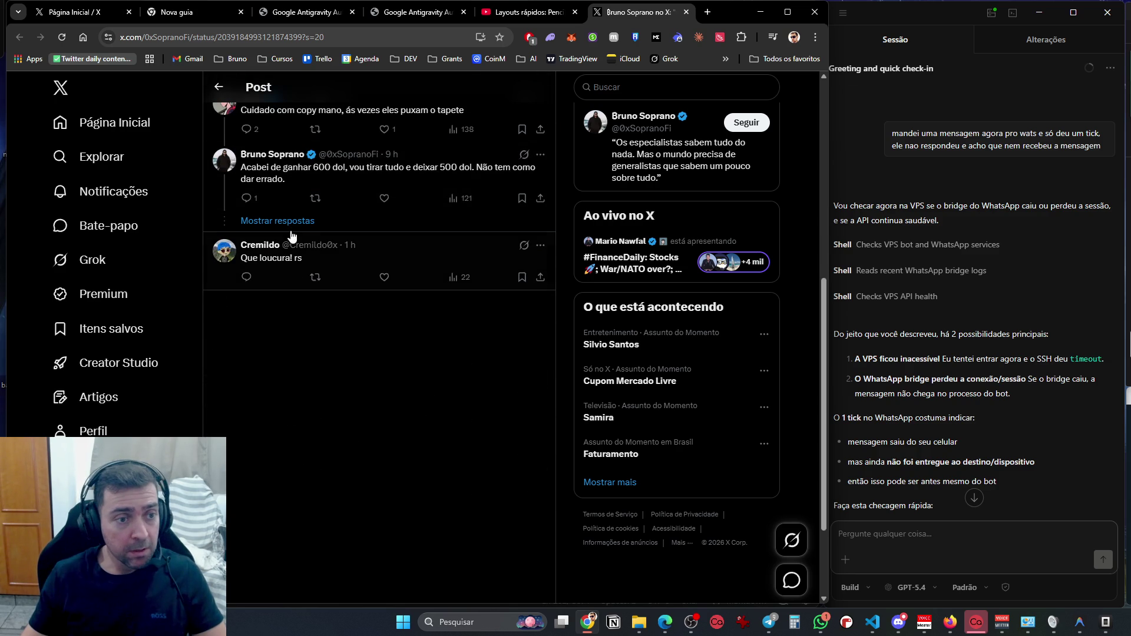
left_click(289, 221)
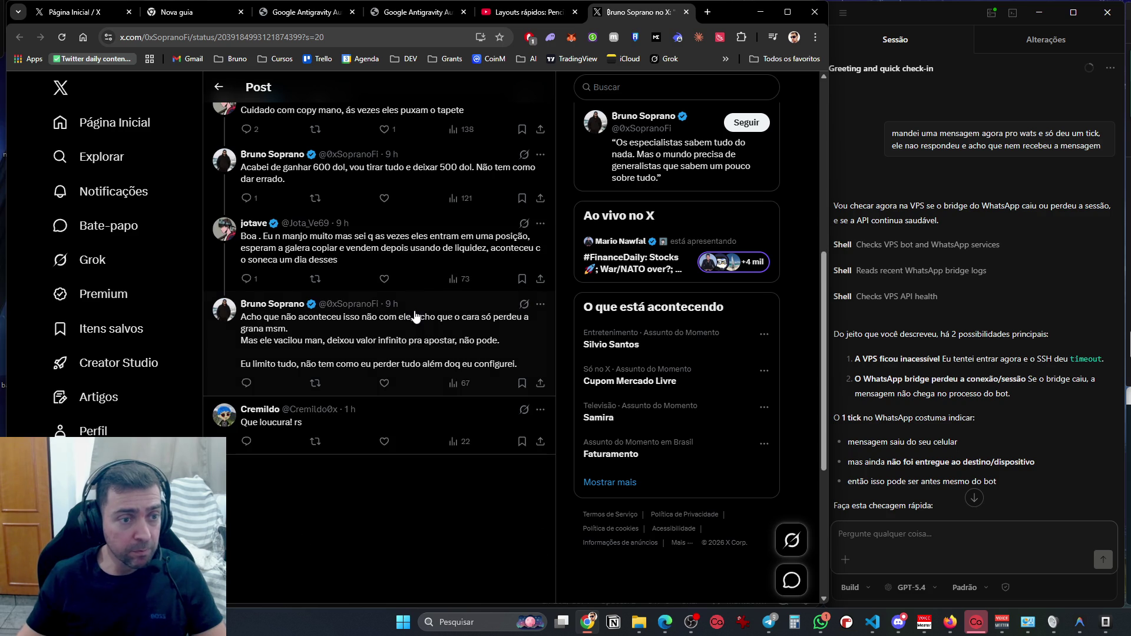
left_click(122, 124)
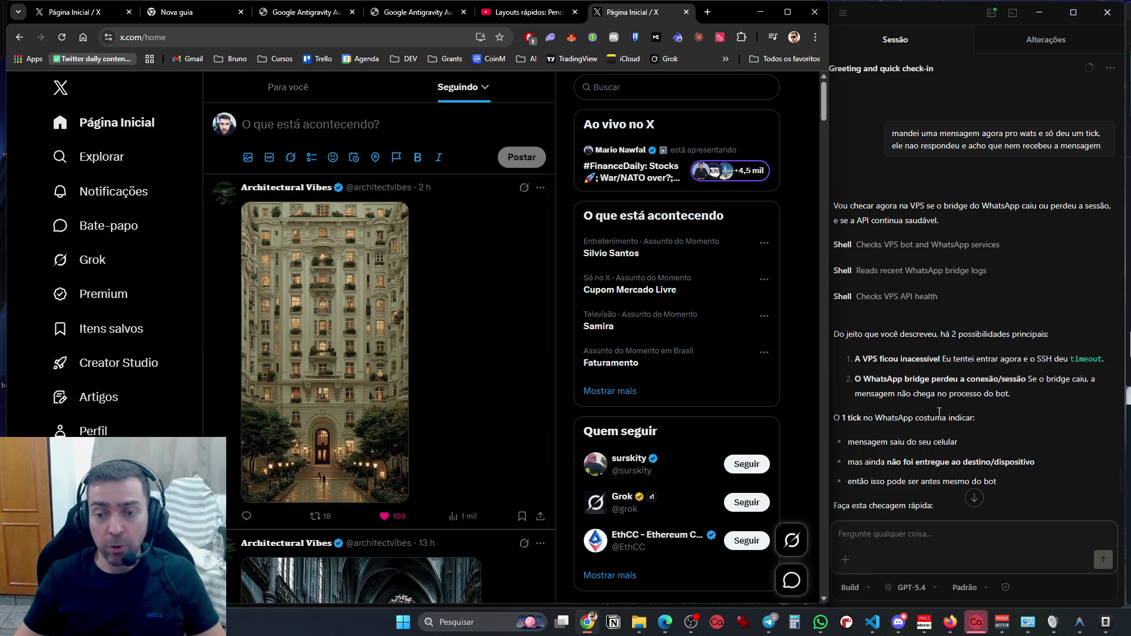
left_click_drag(828, 90, 820, 90)
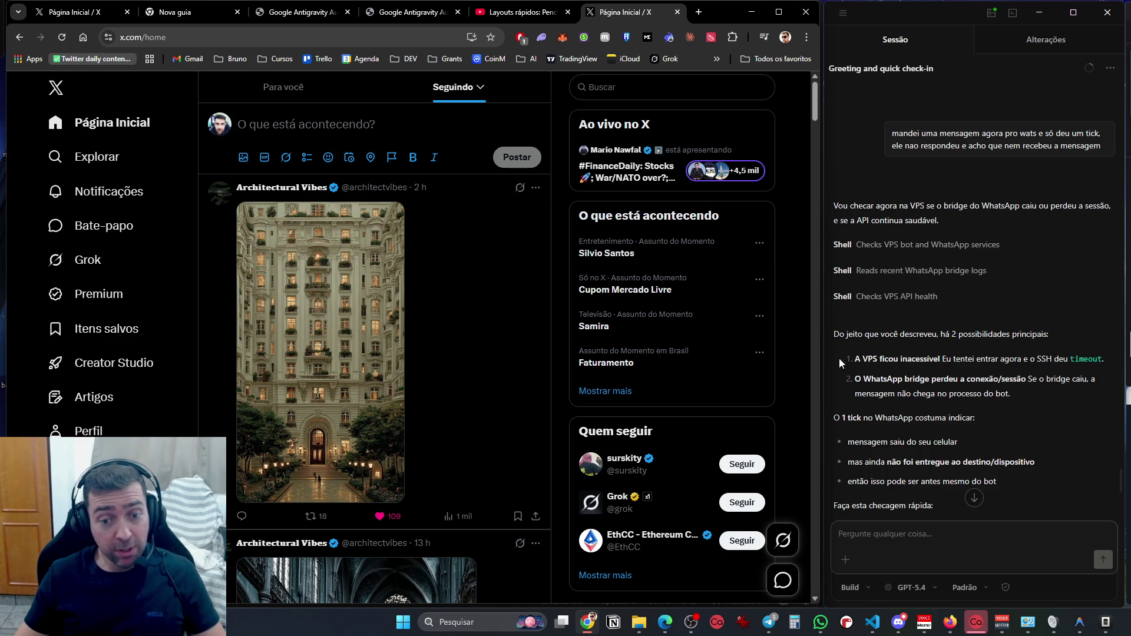
scroll(583, 380, "down", 10)
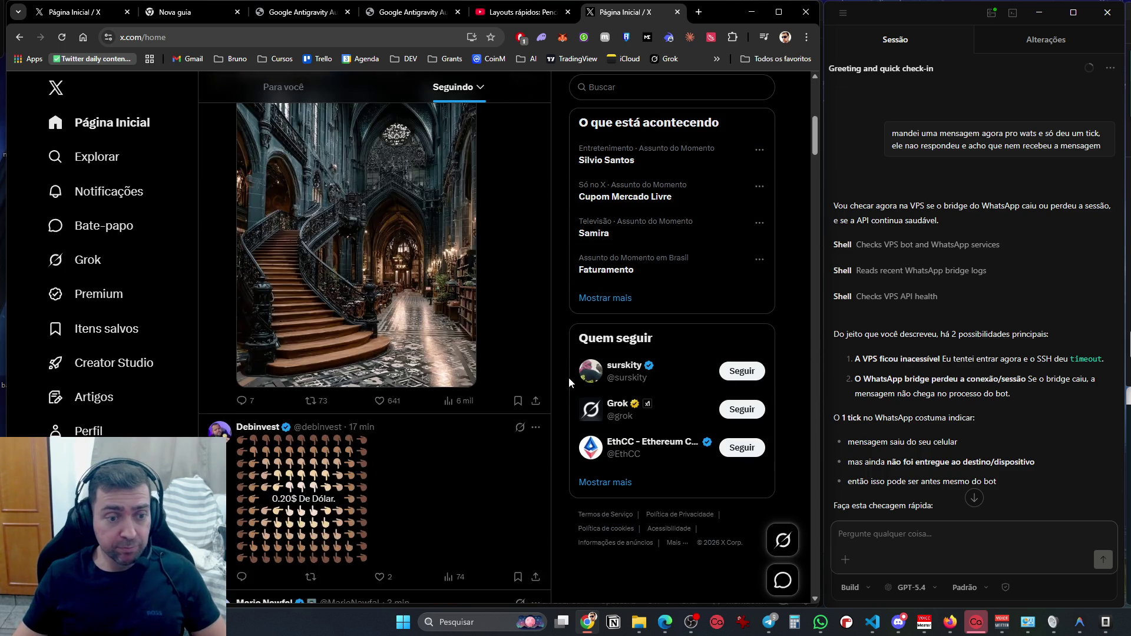
scroll(568, 377, "down", 4)
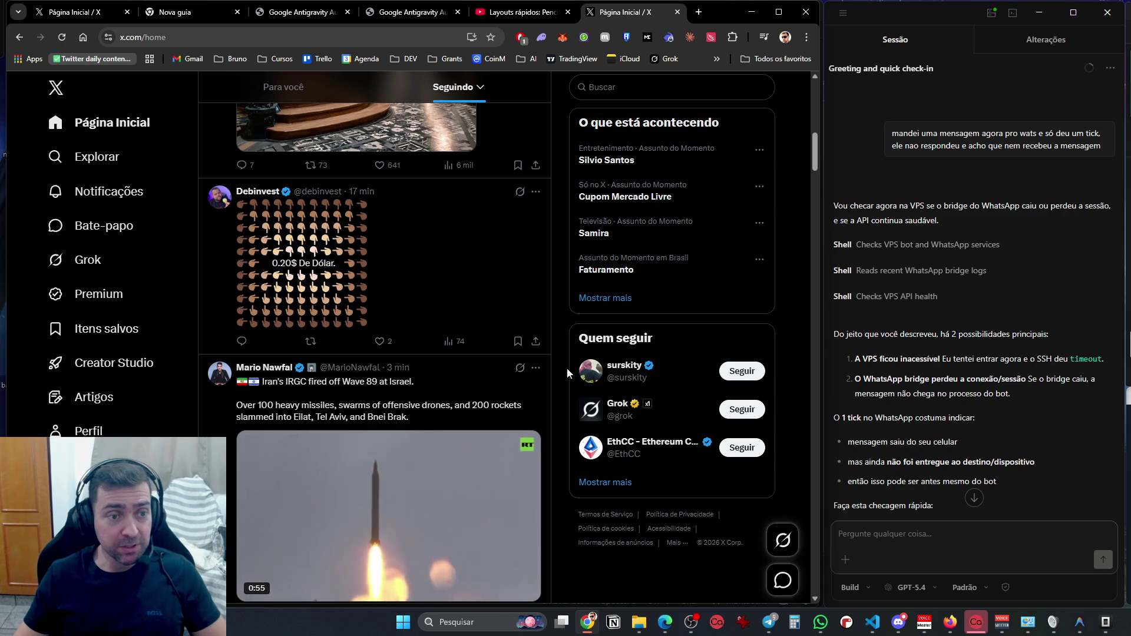
scroll(567, 369, "down", 3)
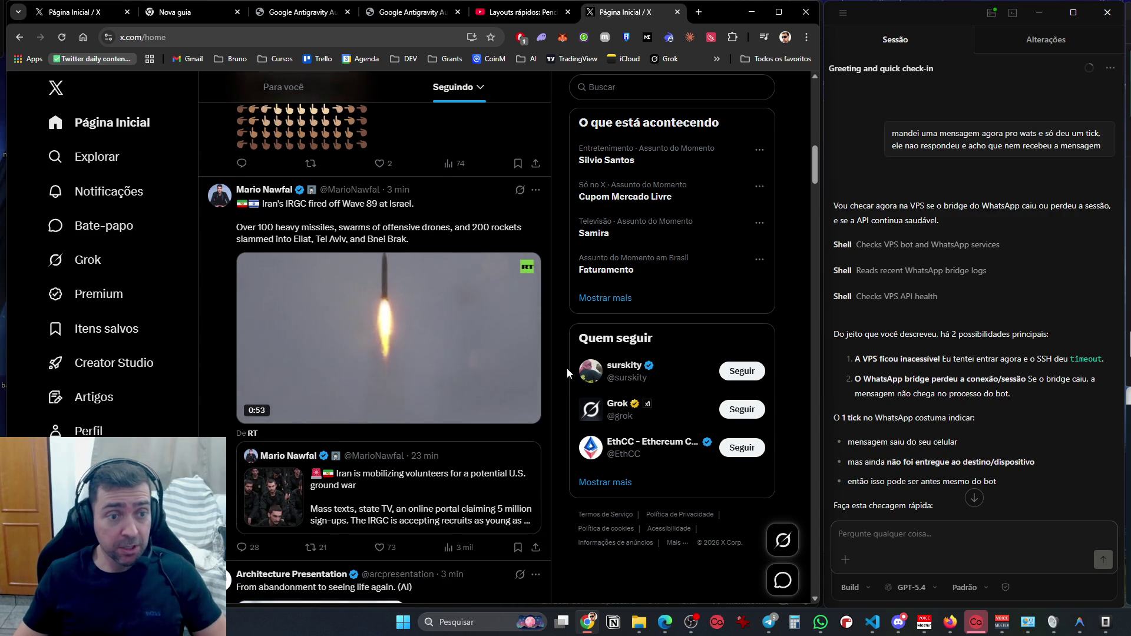
scroll(566, 369, "down", 10)
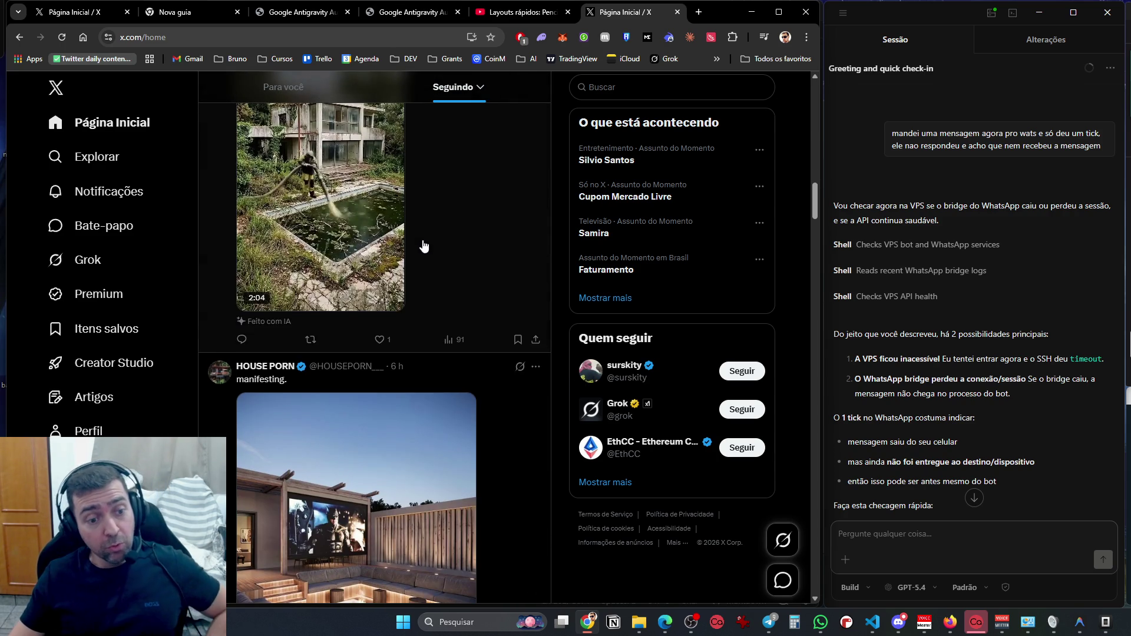
scroll(422, 249, "down", 11)
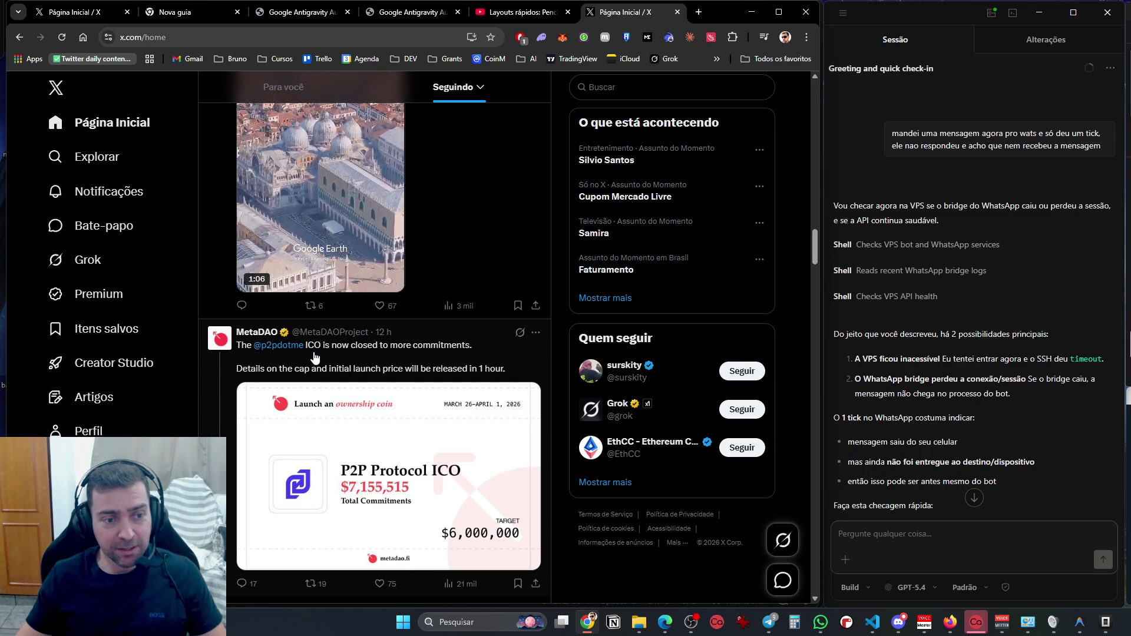
scroll(521, 515, "down", 2)
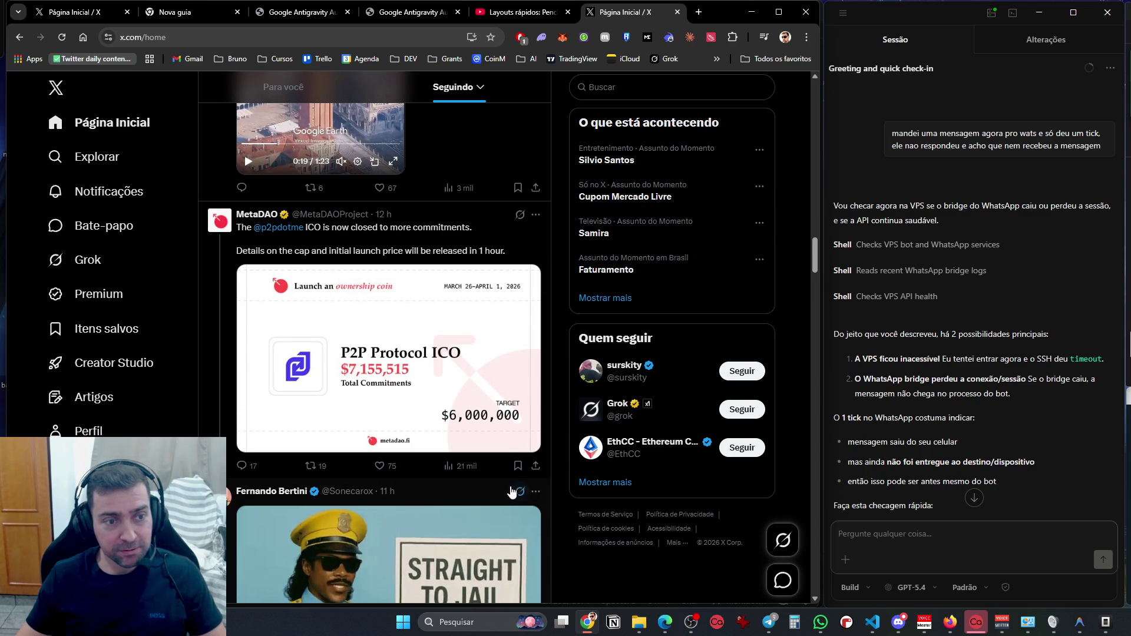
scroll(507, 477, "down", 6)
scroll(507, 478, "down", 7)
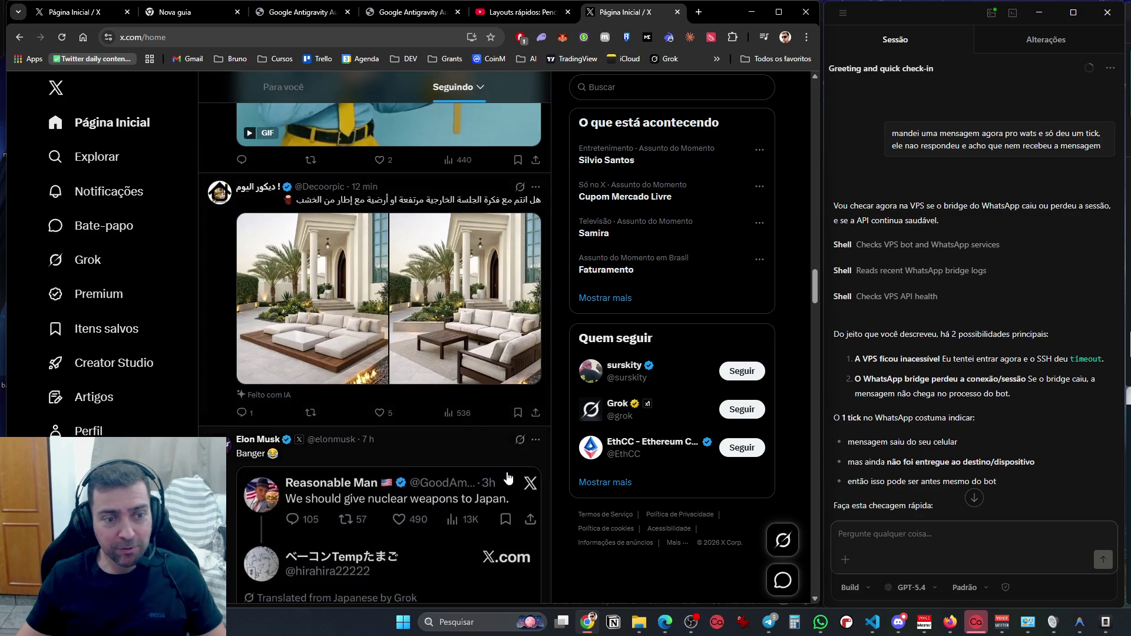
scroll(509, 478, "up", 3)
left_click(329, 309)
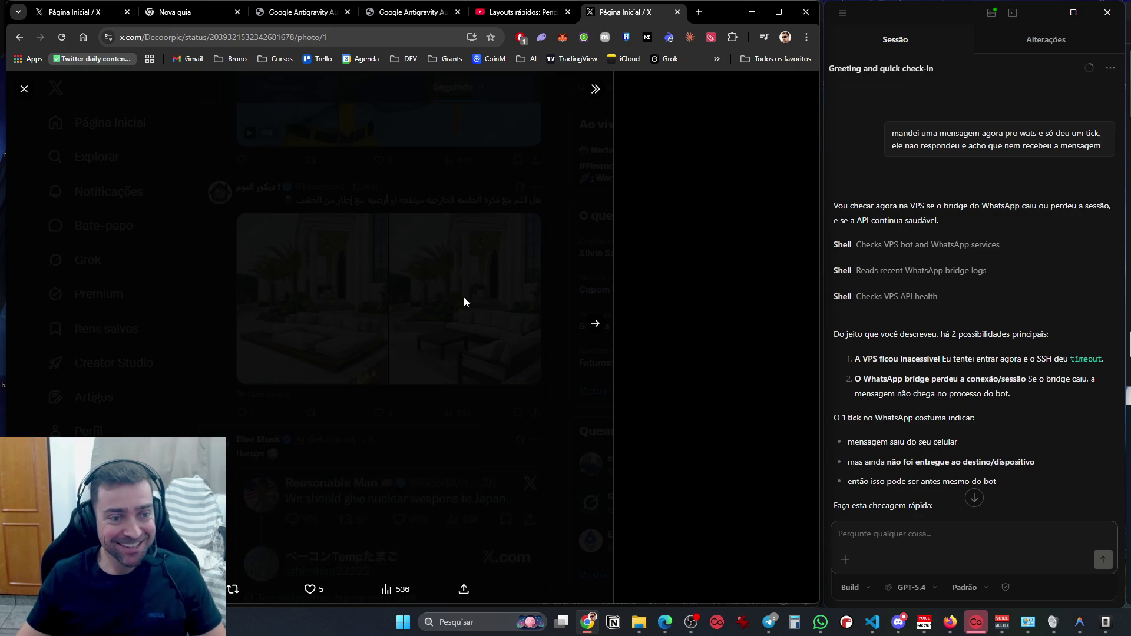
left_click(585, 326)
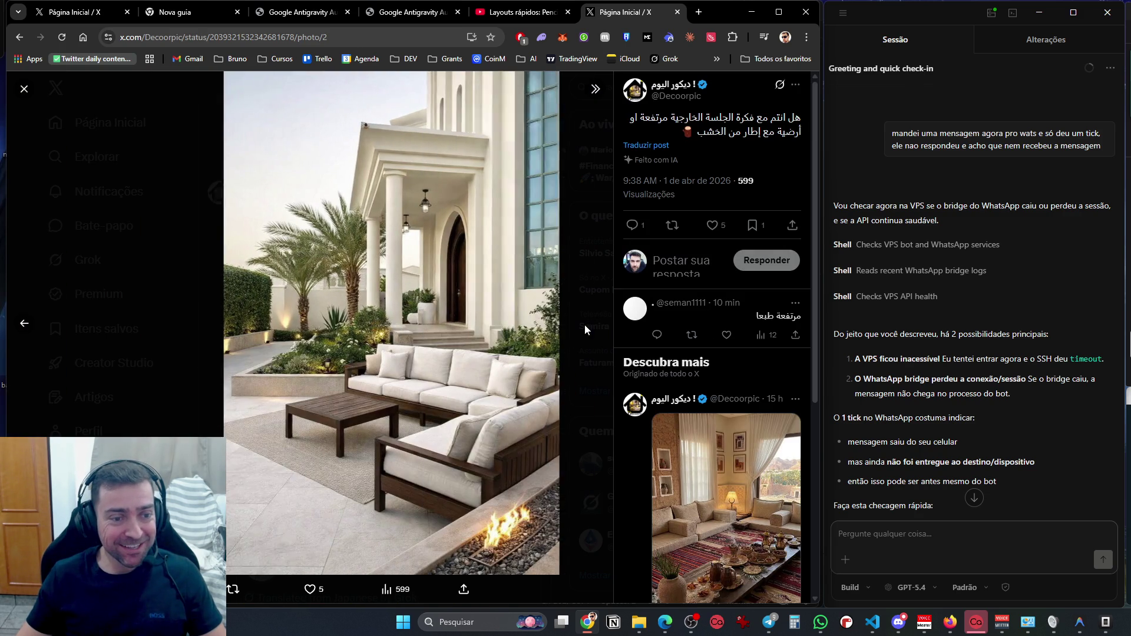
left_click(585, 326)
scroll(487, 399, "down", 4)
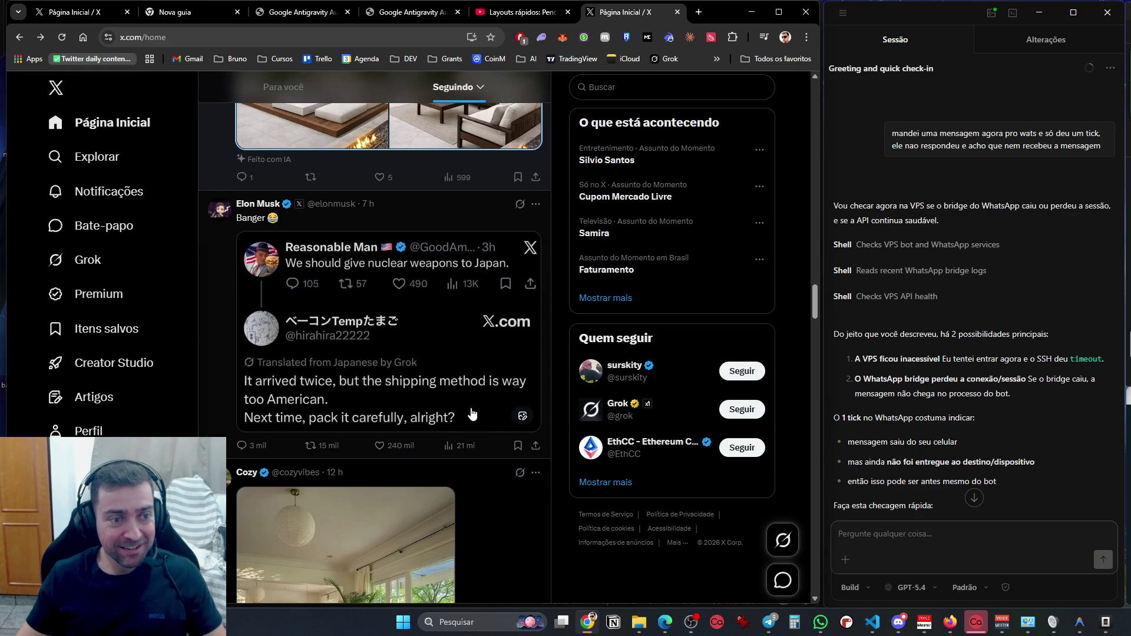
scroll(460, 405, "down", 8)
scroll(459, 406, "down", 3)
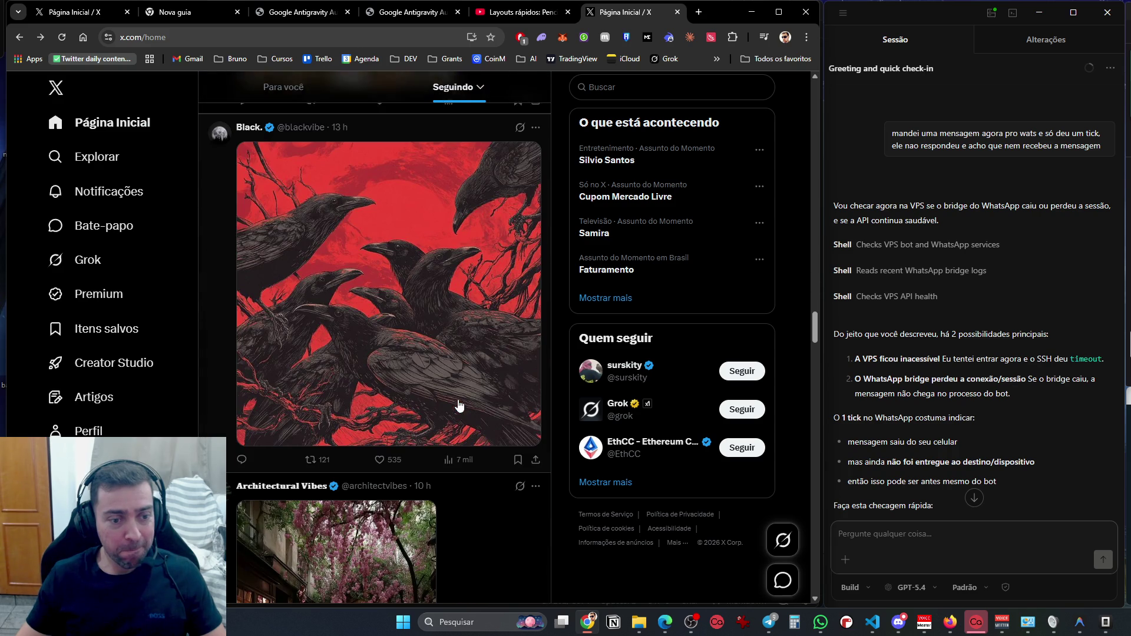
scroll(497, 177, "down", 4)
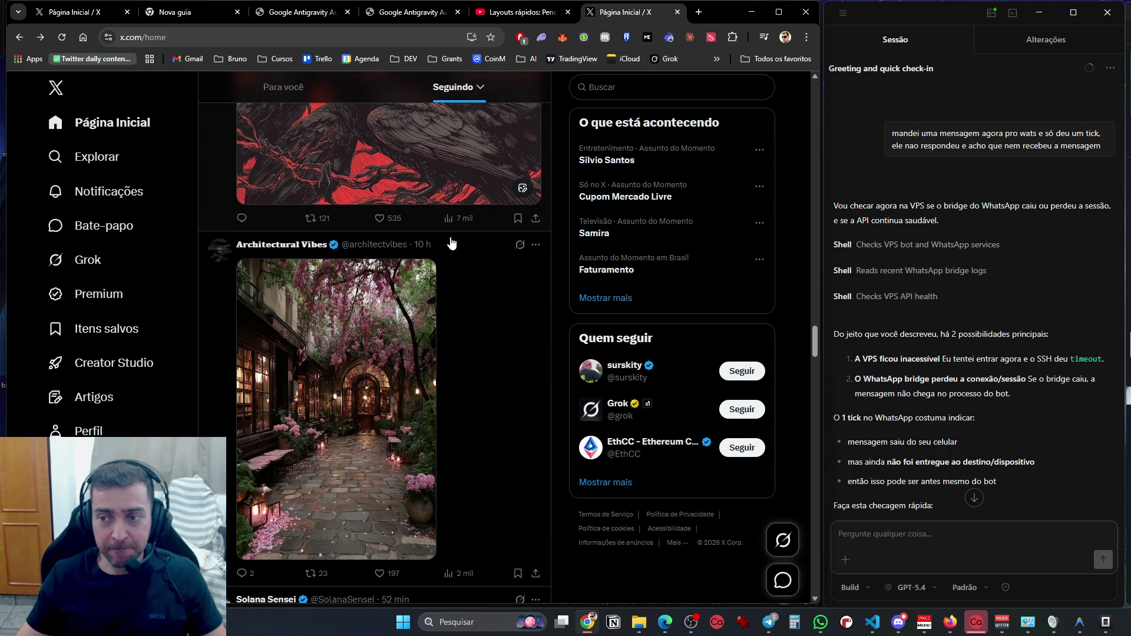
scroll(452, 292, "down", 6)
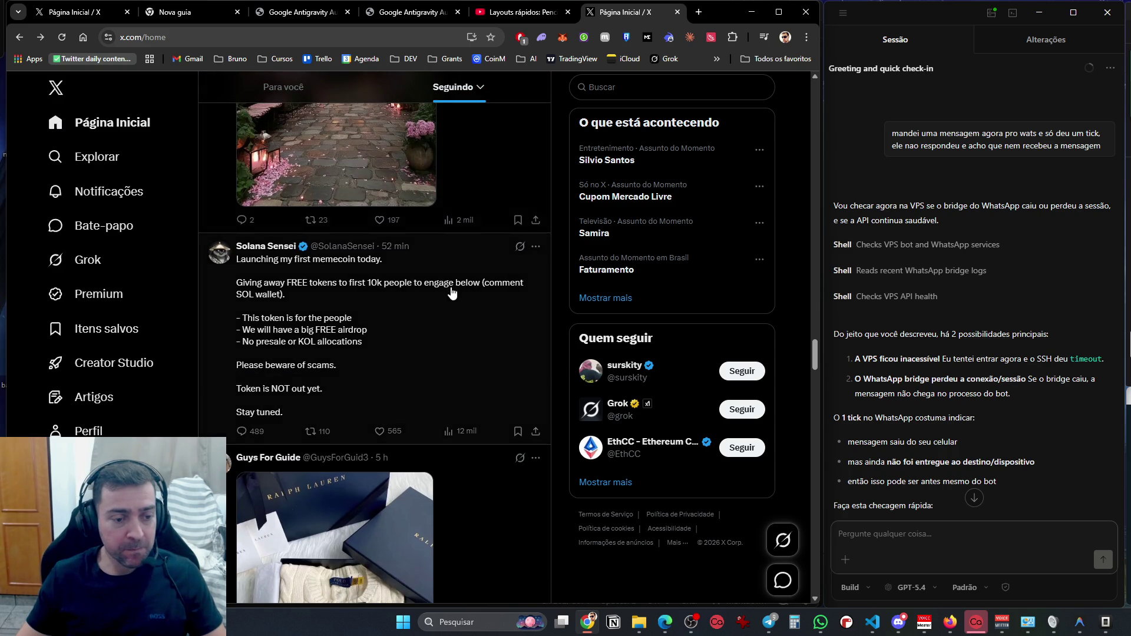
scroll(454, 306, "down", 6)
left_click(750, 16)
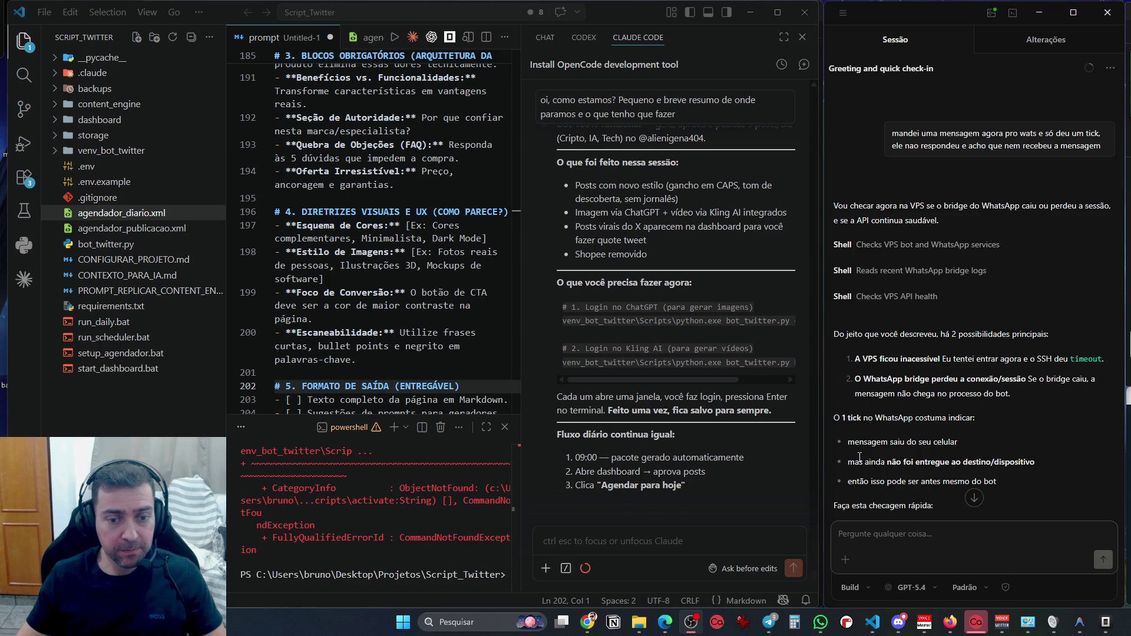
Step: Read Claude Code's summary with the bot_twitter.py chatgpt-login and kling-login commands
scroll(960, 447, "up", 7)
scroll(961, 447, "down", 6)
scroll(961, 450, "down", 2)
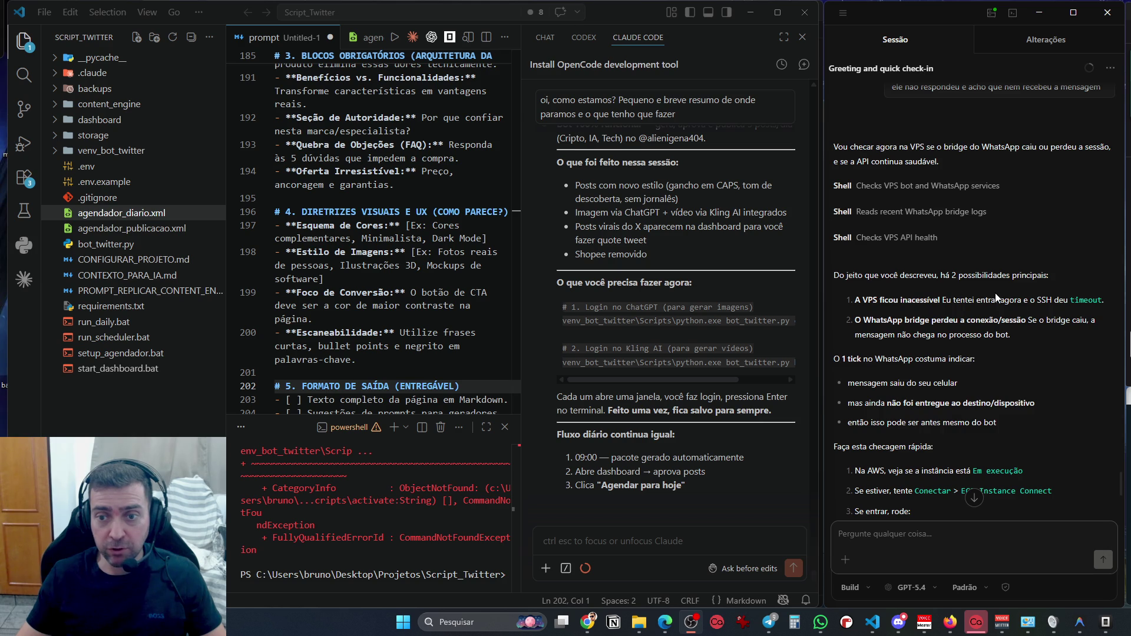
scroll(1002, 292, "down", 3)
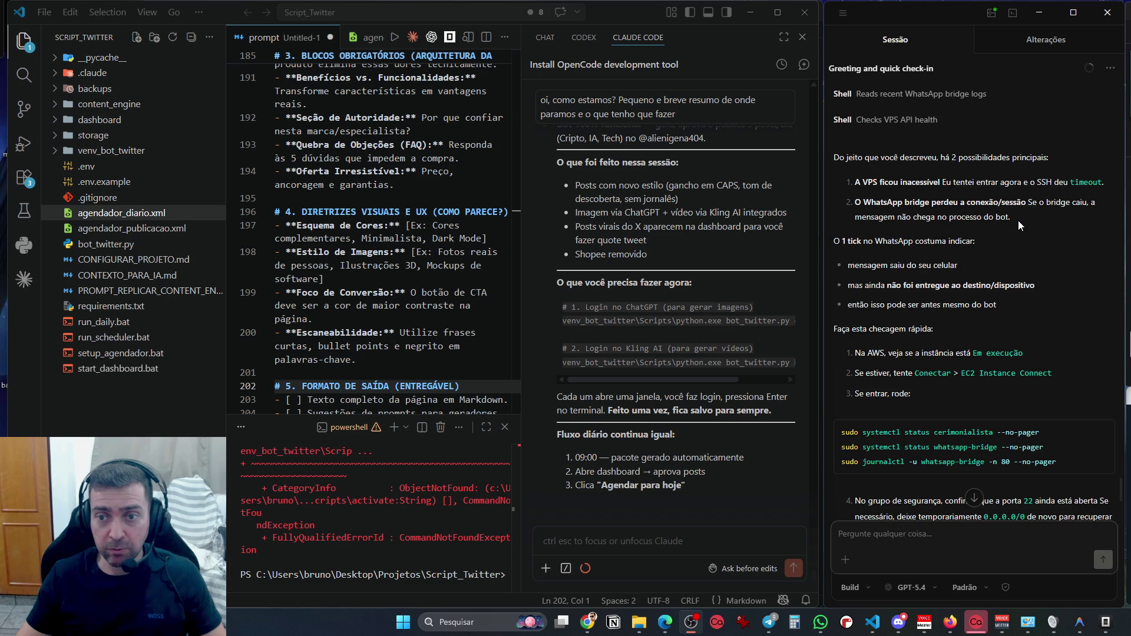
scroll(1019, 222, "down", 3)
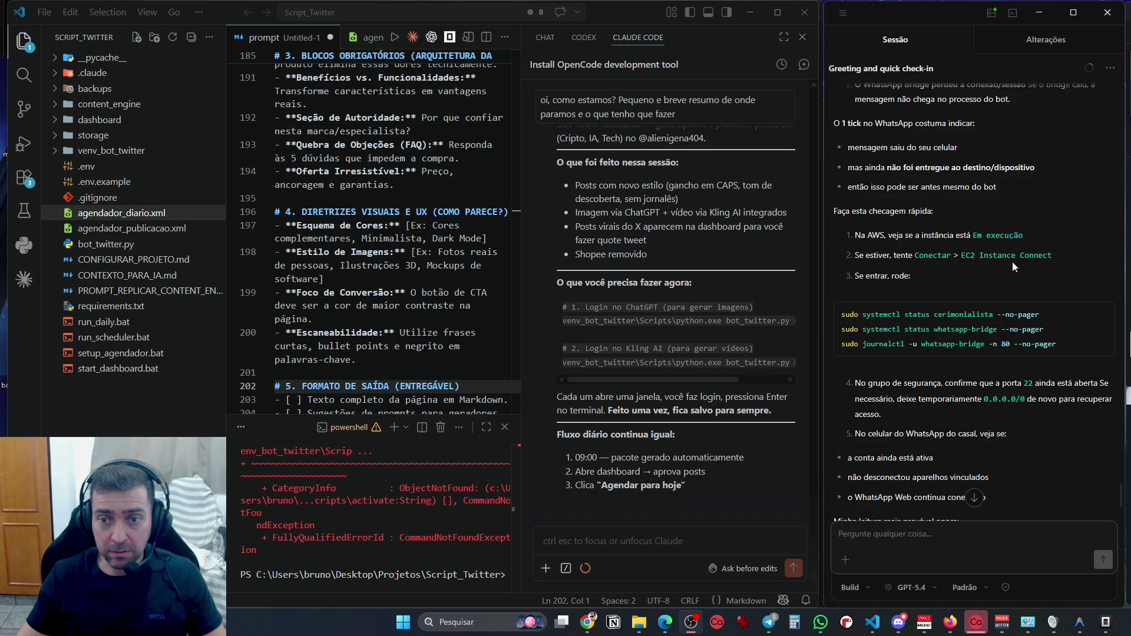
scroll(1012, 266, "down", 2)
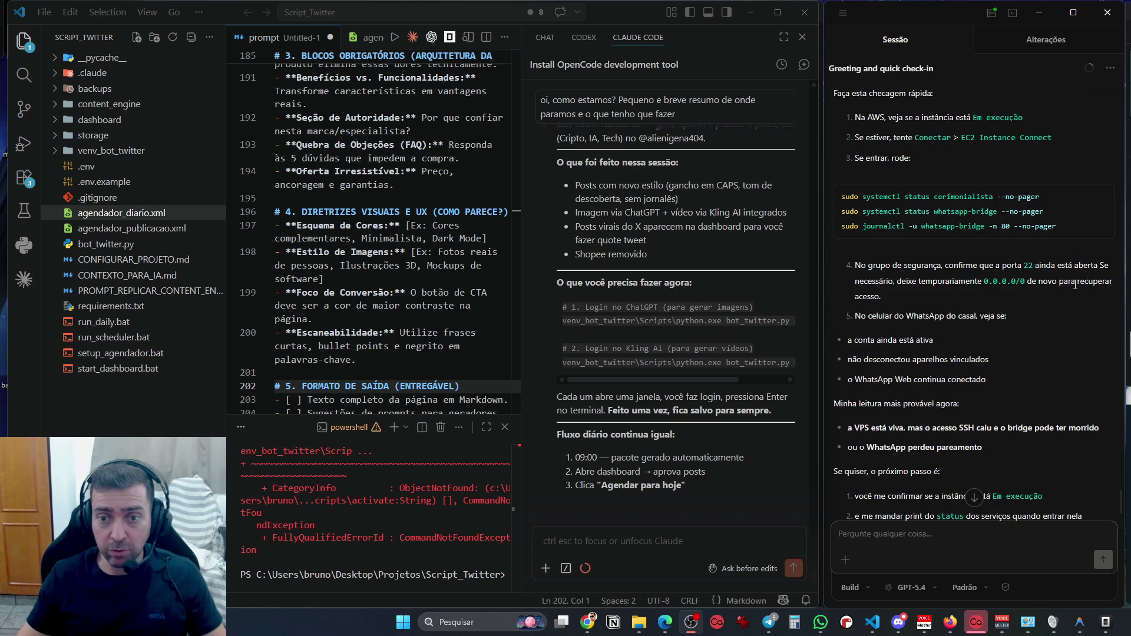
scroll(1034, 298, "down", 1)
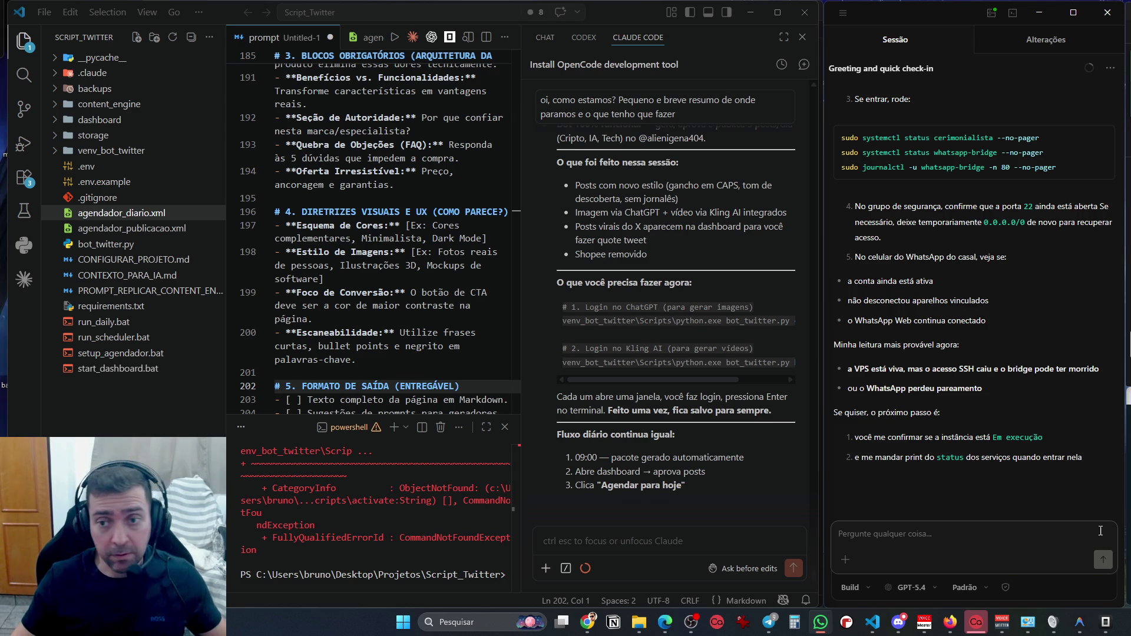
left_click(931, 531)
Step: Send 'ta dando dois ticks agora mas sem respostas' to OpenCode and review the Claude Code chat
type("ta dando dois ticks a")
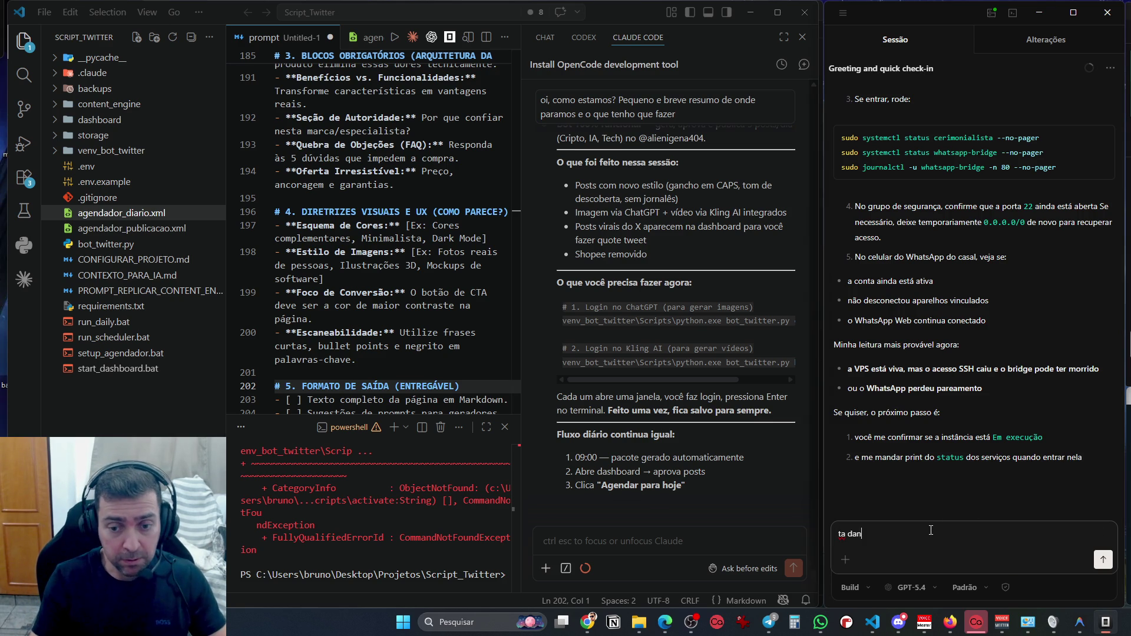
type("gora mas sem respostas")
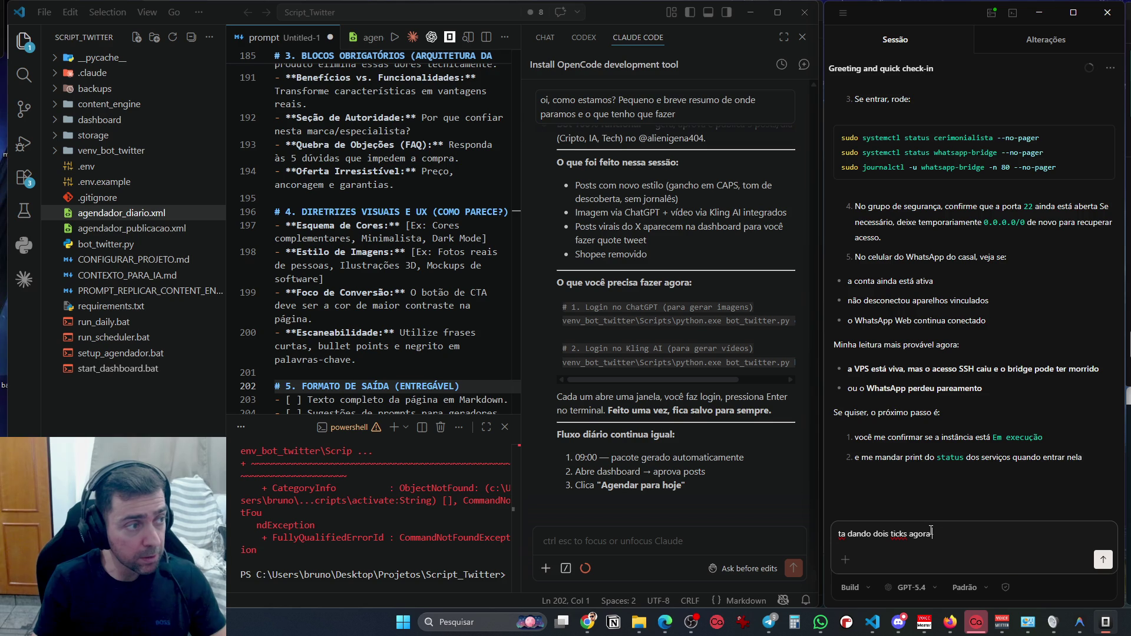
key("Return")
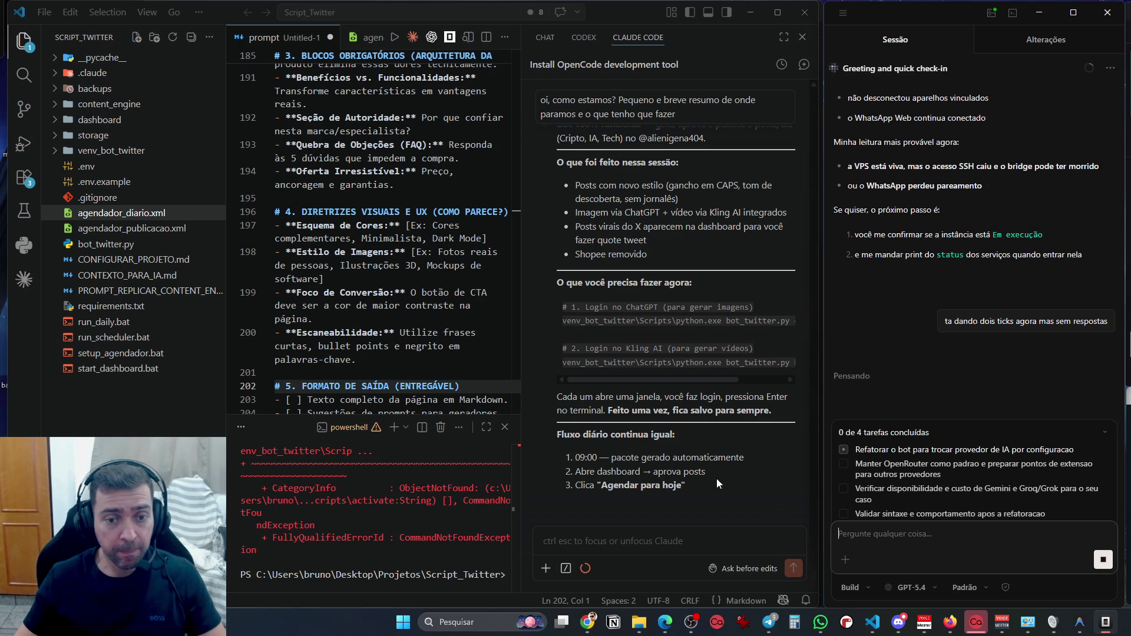
scroll(683, 458, "up", 4)
scroll(683, 458, "up", 1)
scroll(683, 458, "up", 10)
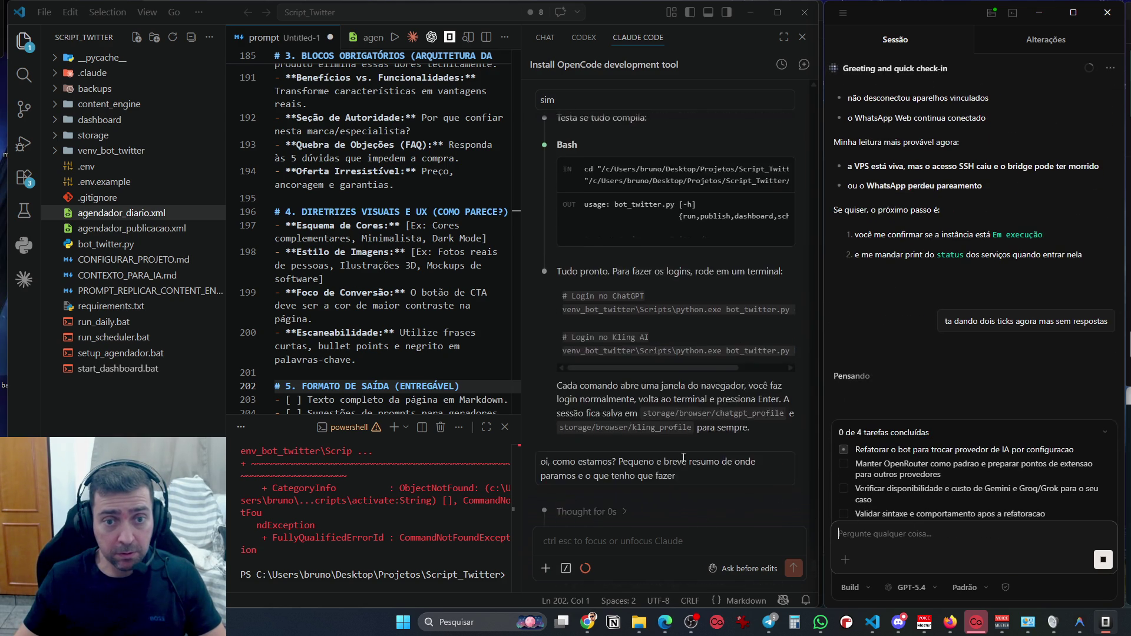
scroll(685, 457, "up", 3)
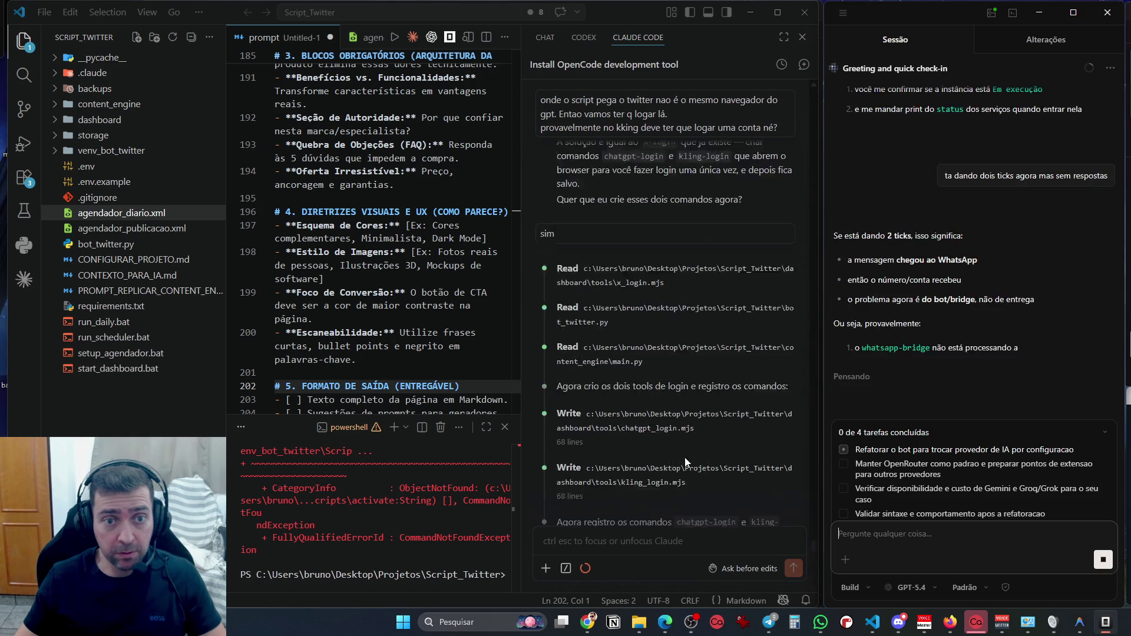
scroll(684, 457, "down", 10)
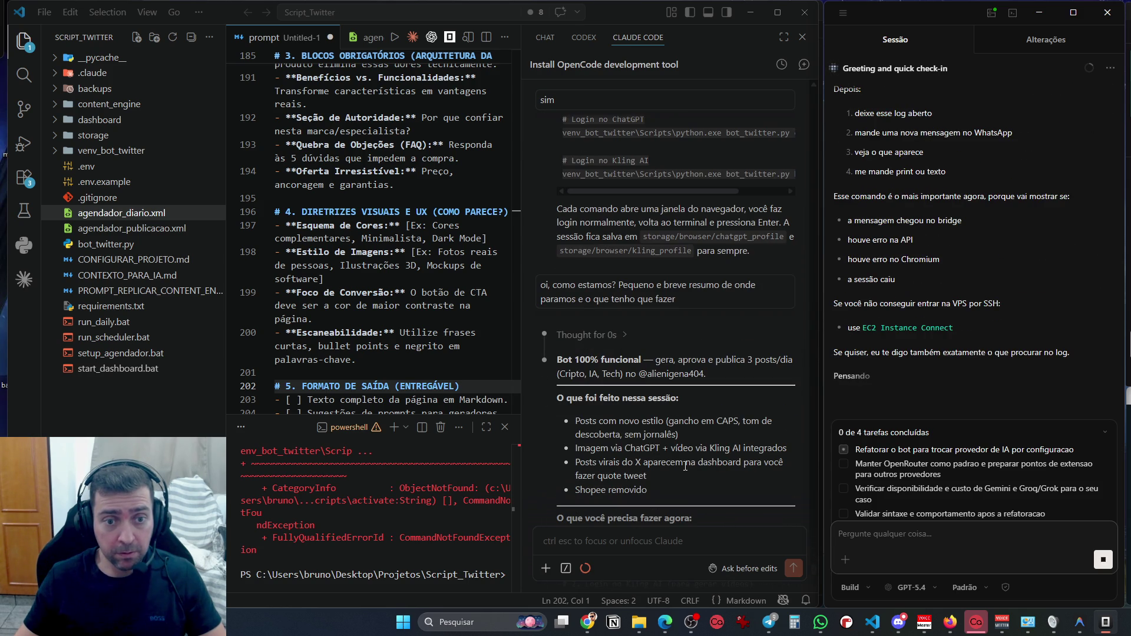
scroll(685, 466, "down", 3)
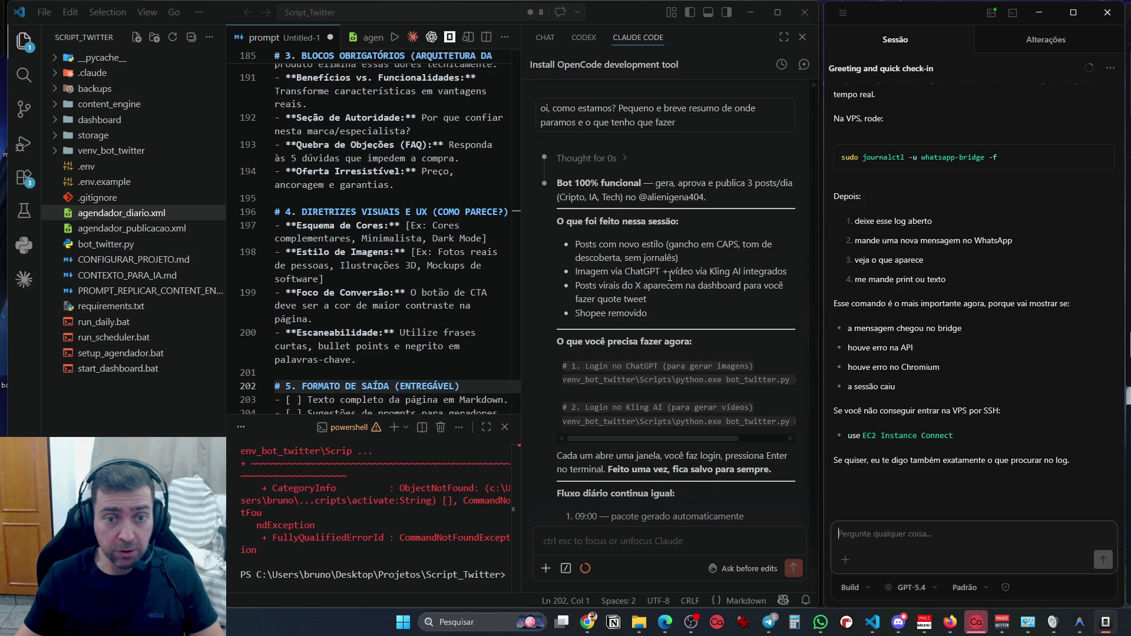
scroll(677, 320, "down", 1)
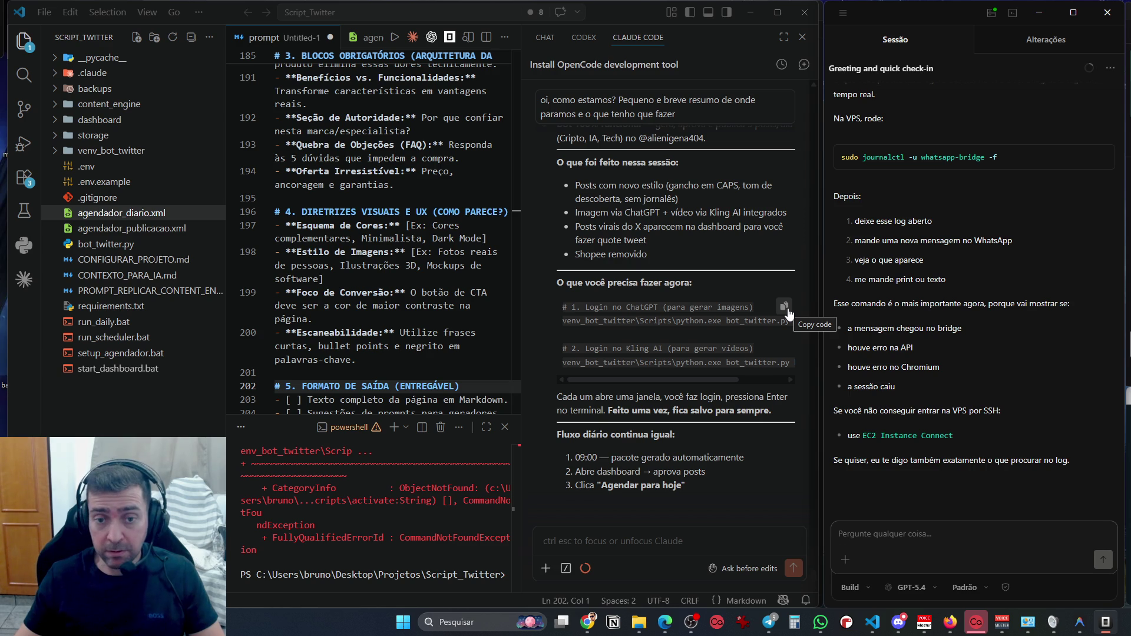
Step: Copy the ChatGPT login commands into VS Code's PowerShell terminal and run them
left_click(784, 307)
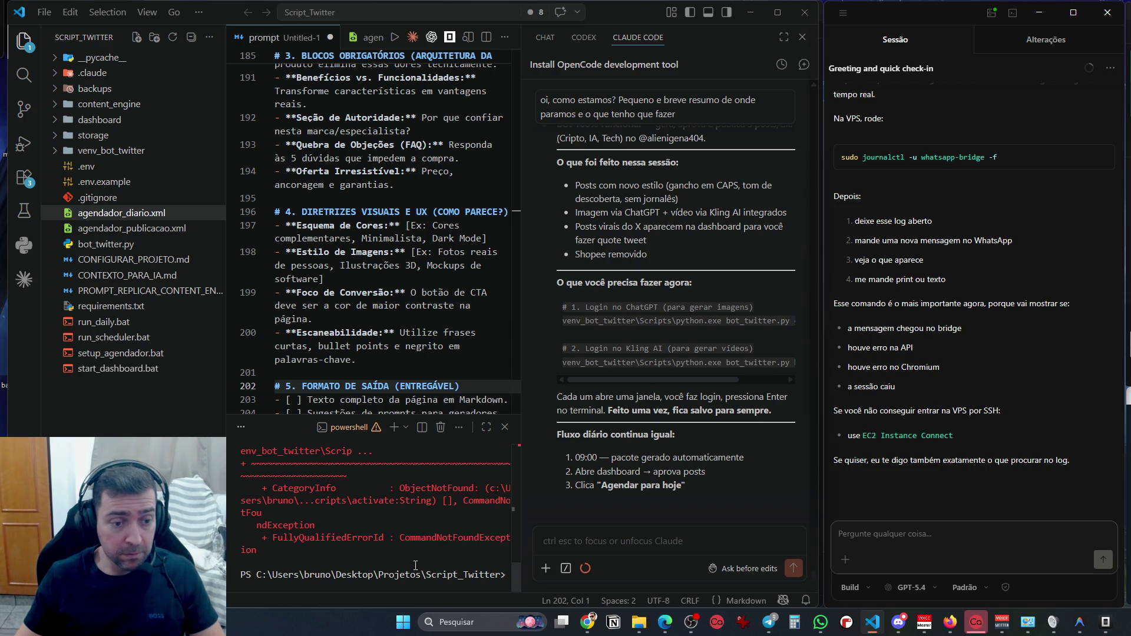
left_click(24, 41)
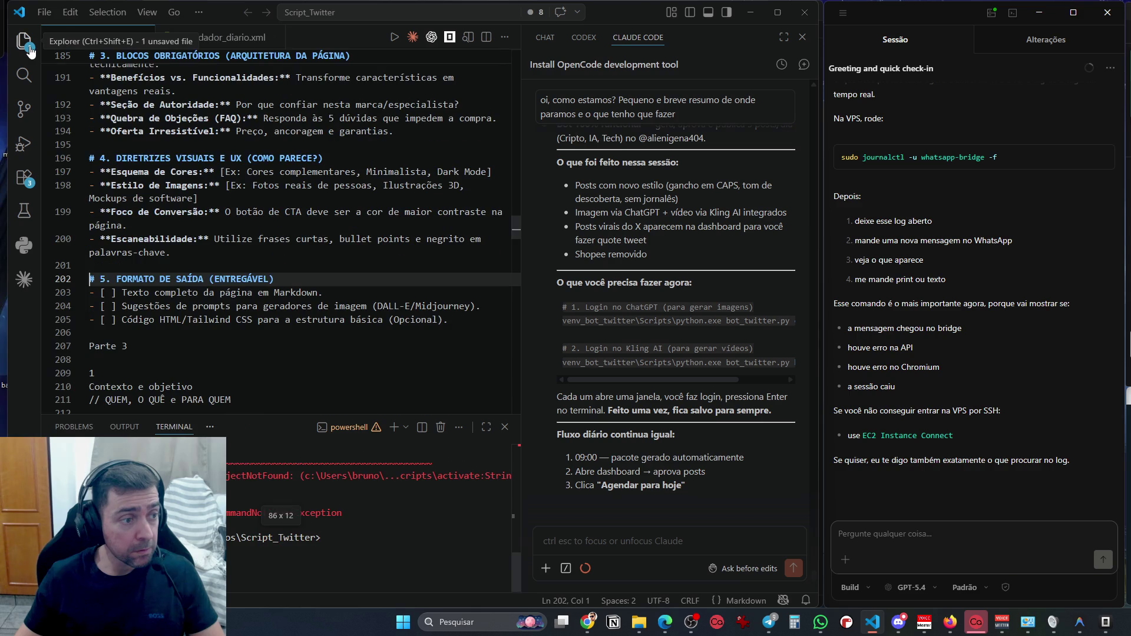
left_click(327, 556)
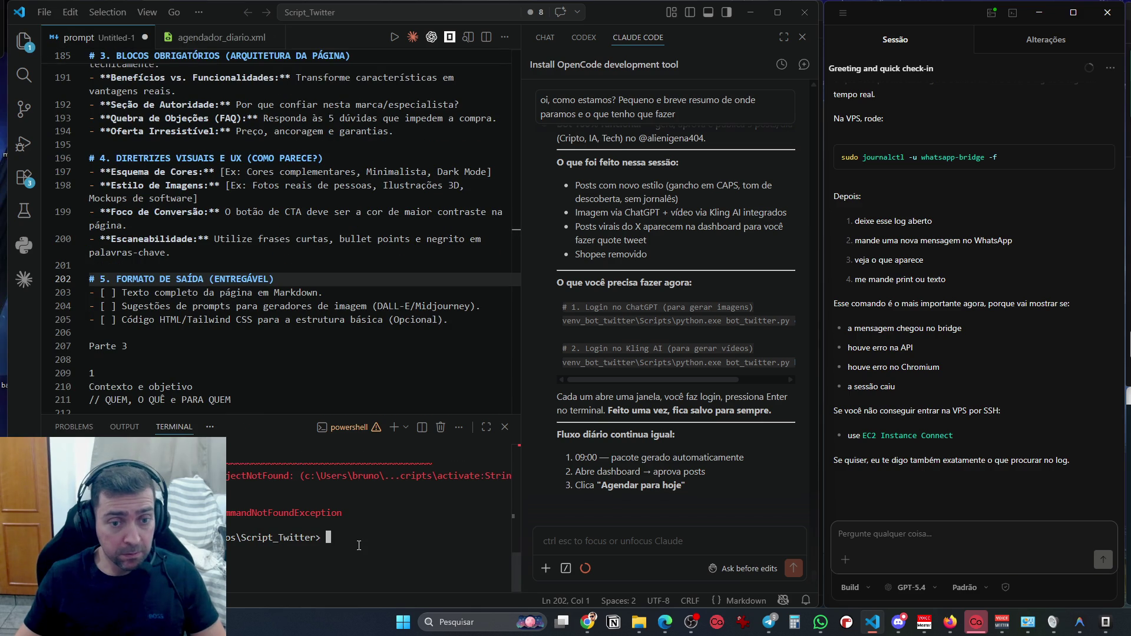
key("ctrl+v")
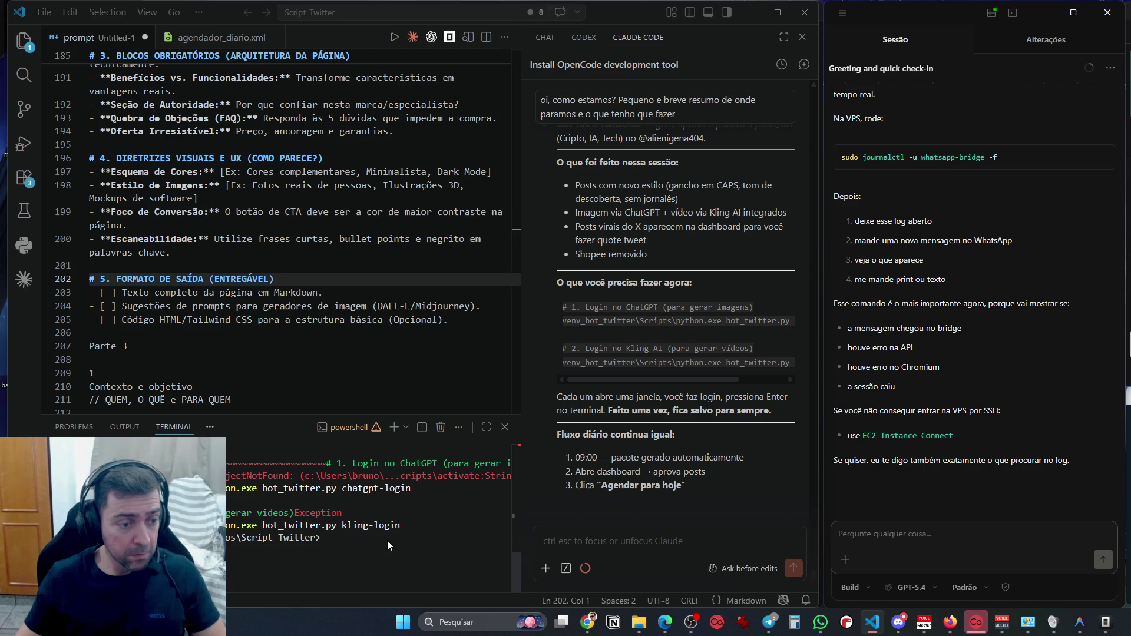
key("ctrl+v")
left_click(406, 340)
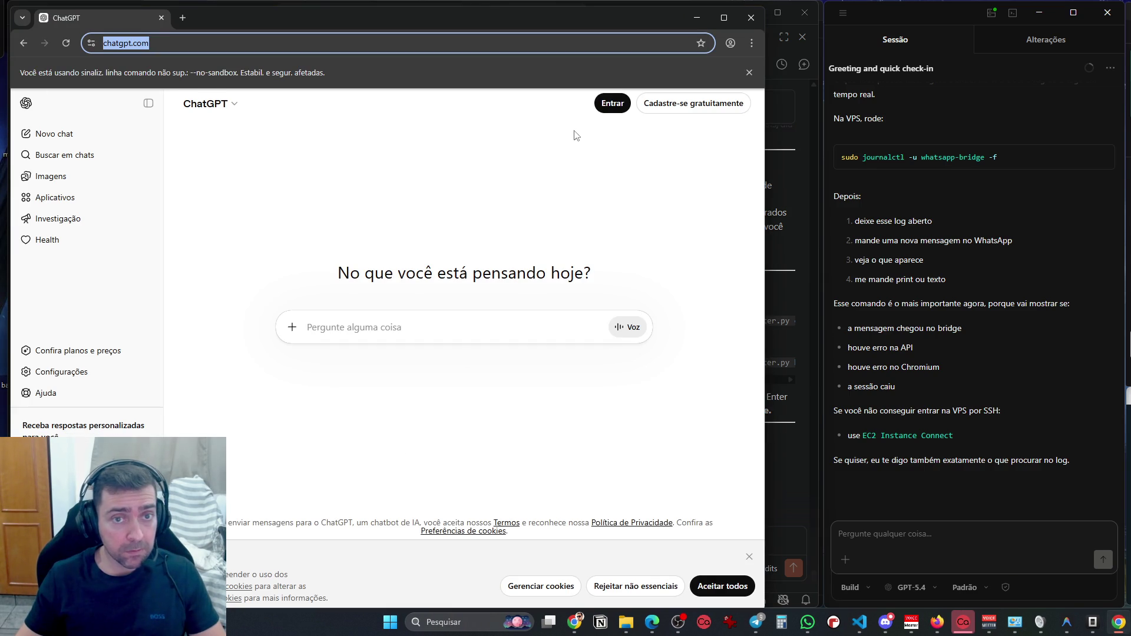
Step: Sign in to ChatGPT with the Google account e-mail and password, declining Chrome sync
left_click(616, 105)
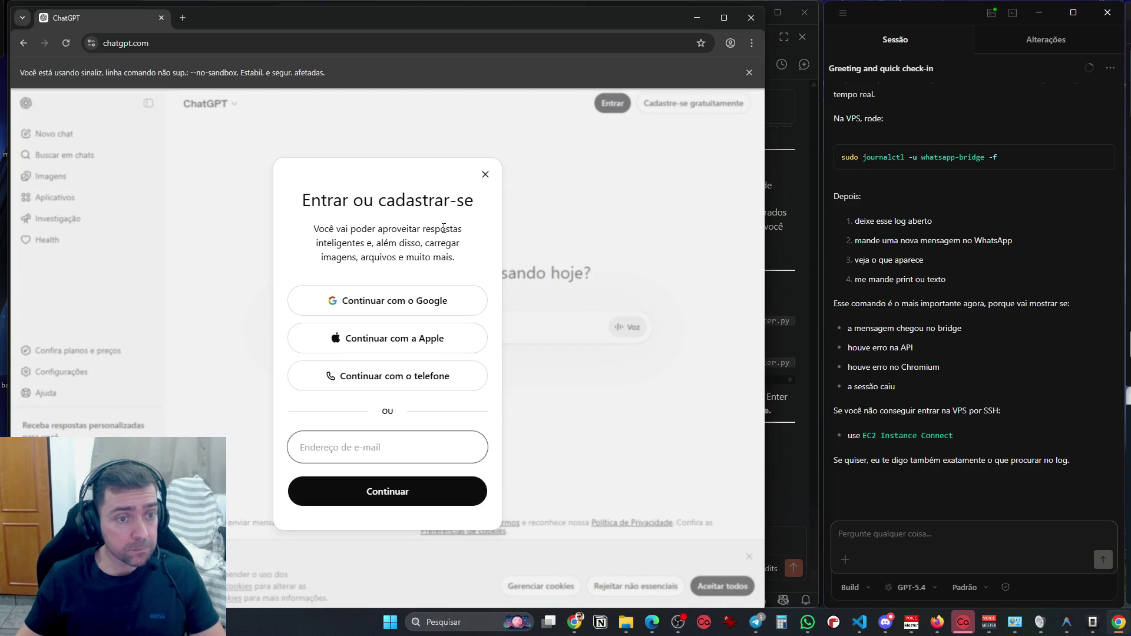
left_click(456, 303)
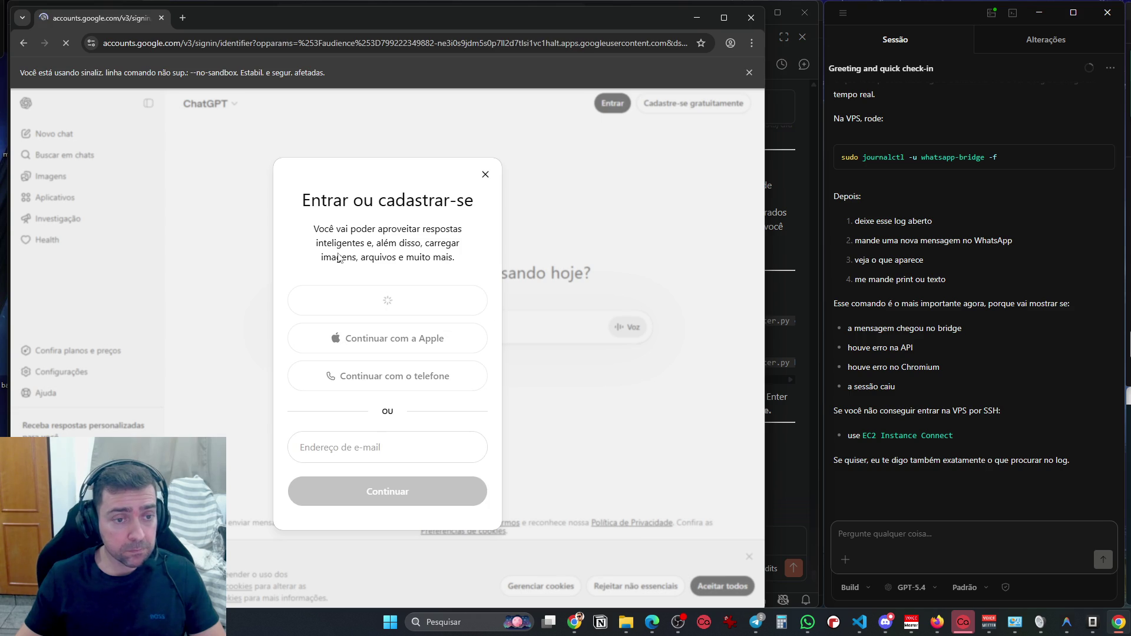
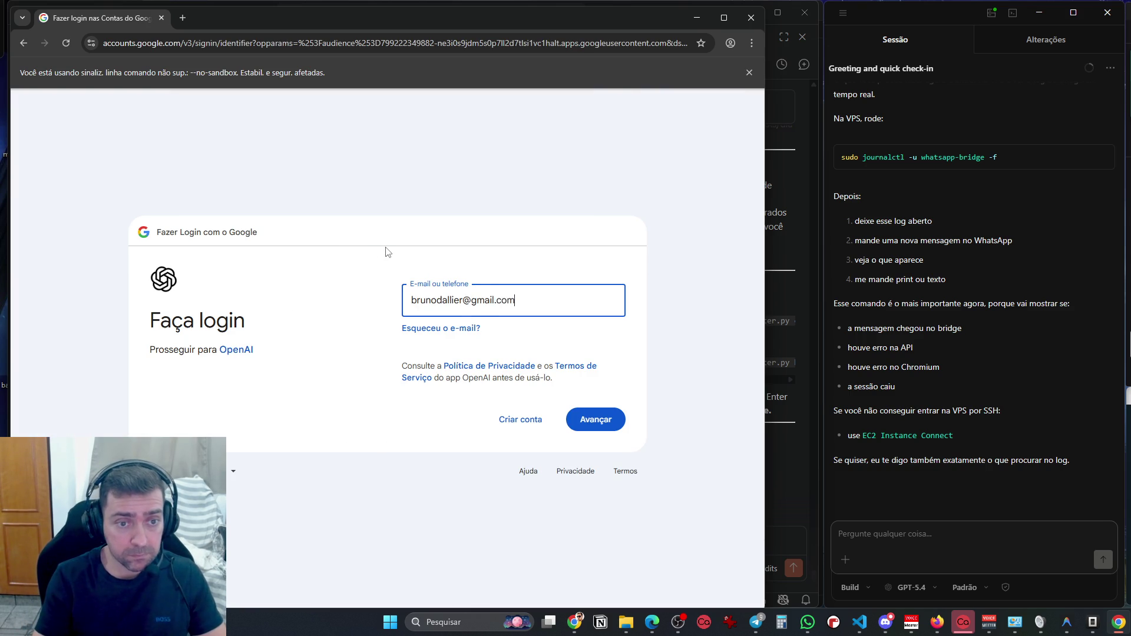
key("Return")
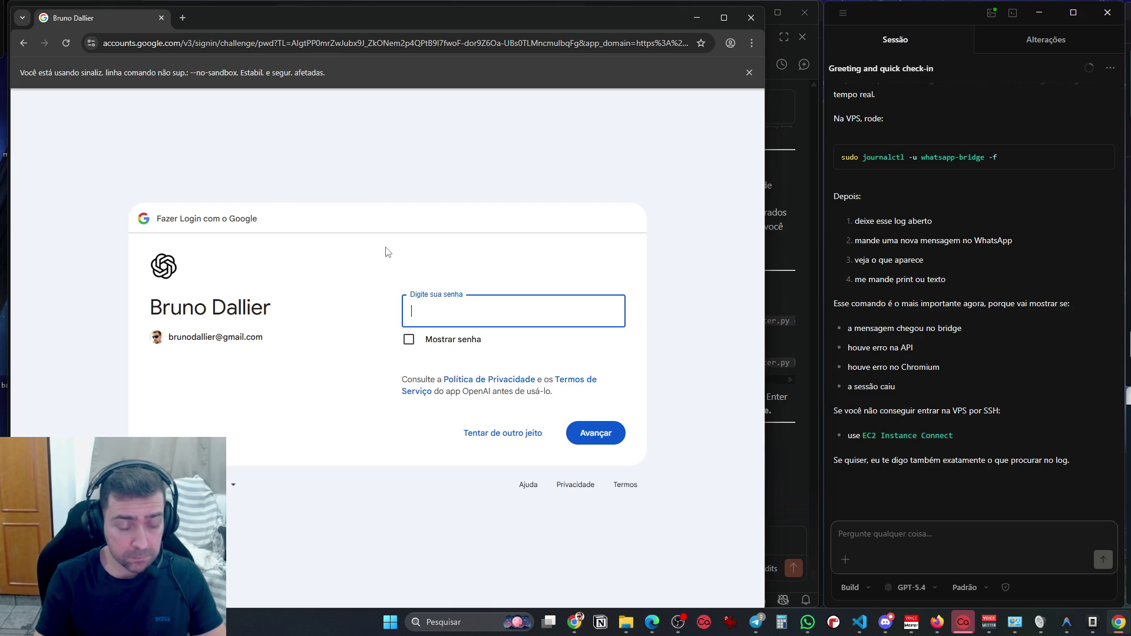
type("••••••••••")
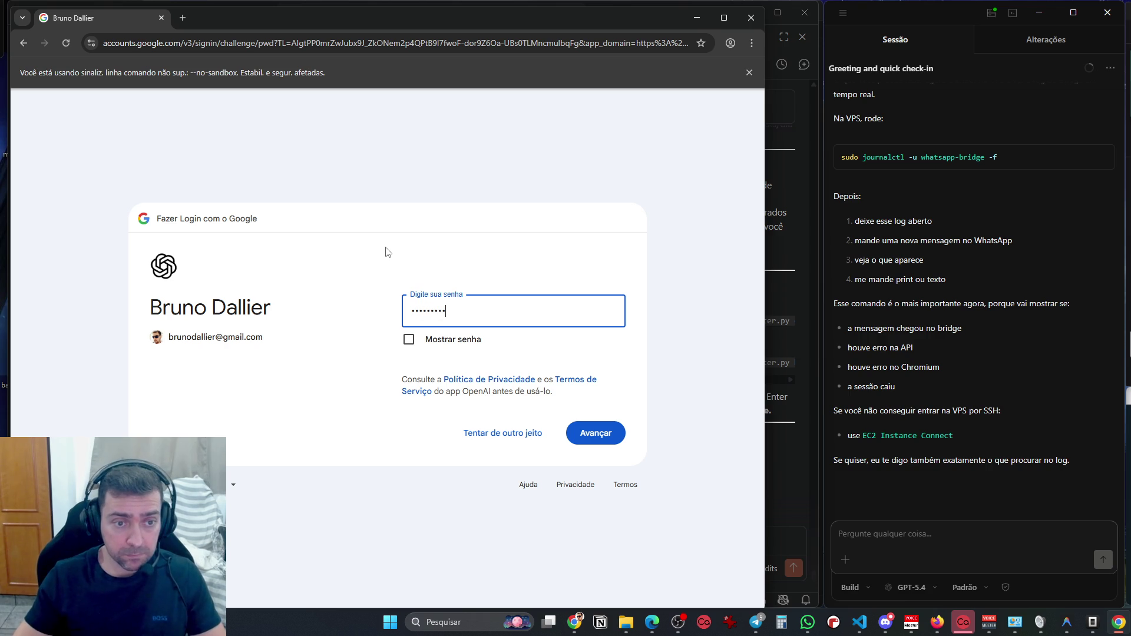
key("Return")
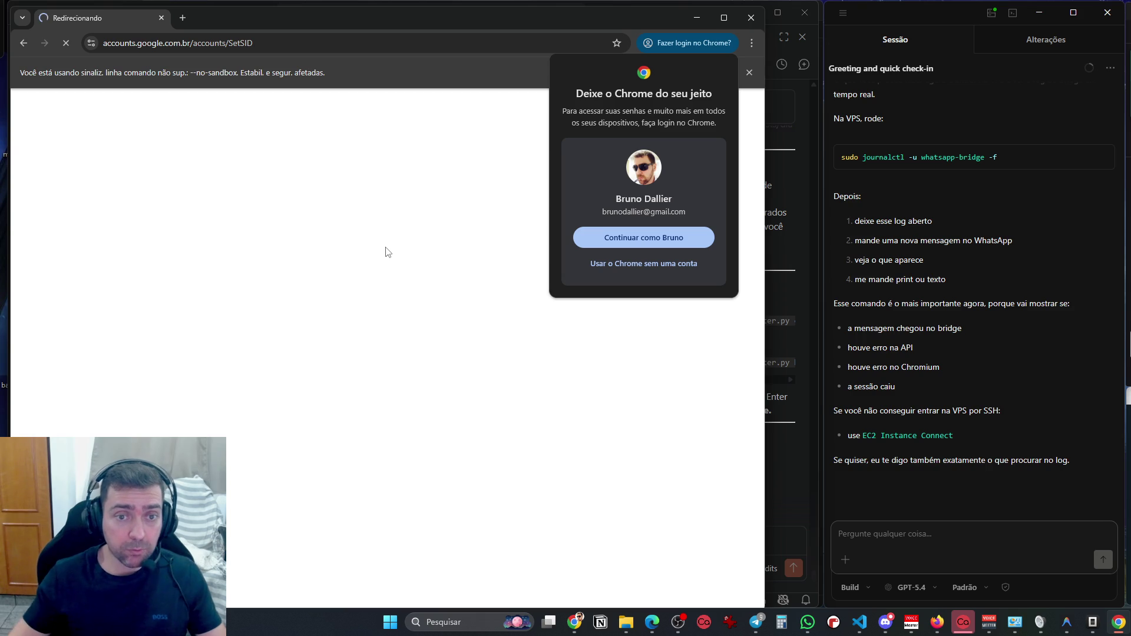
left_click(664, 275)
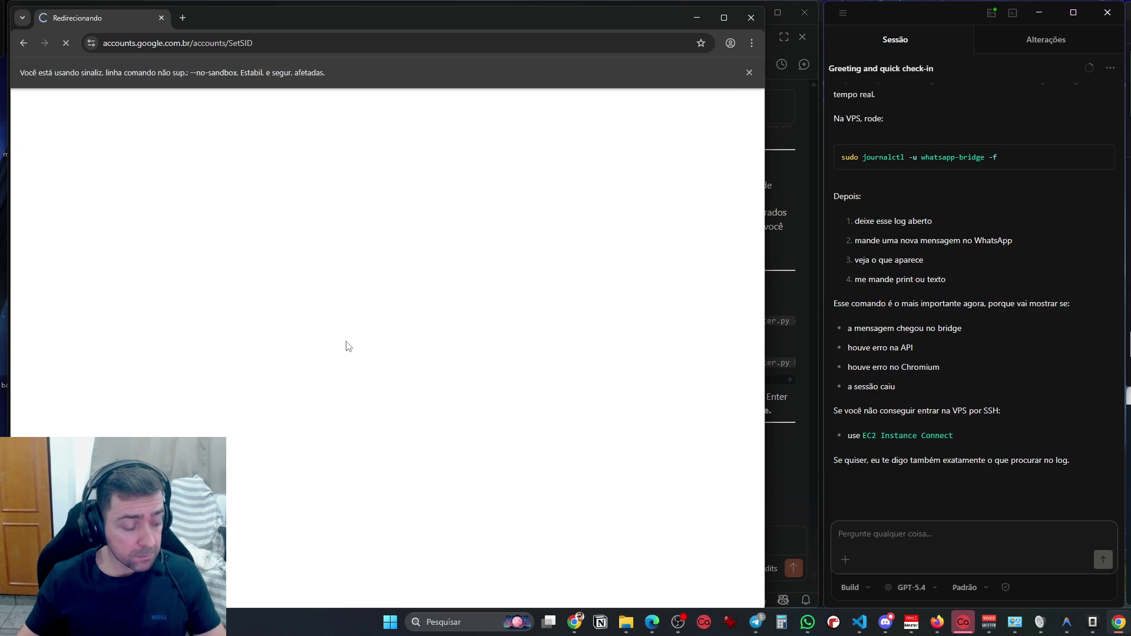
Step: Copy the kling-login command from Claude Code and run it in VS Code's terminal
left_click(697, 17)
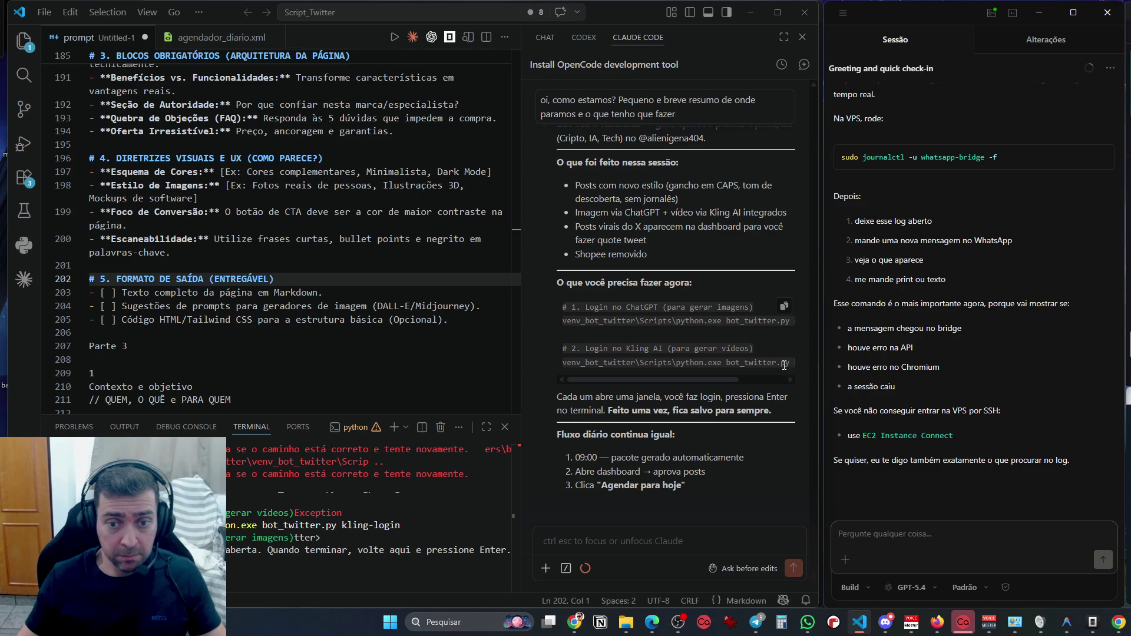
mouse_move(748, 380)
left_mouse_down()
mouse_move(775, 378)
mouse_move(744, 383)
left_mouse_up()
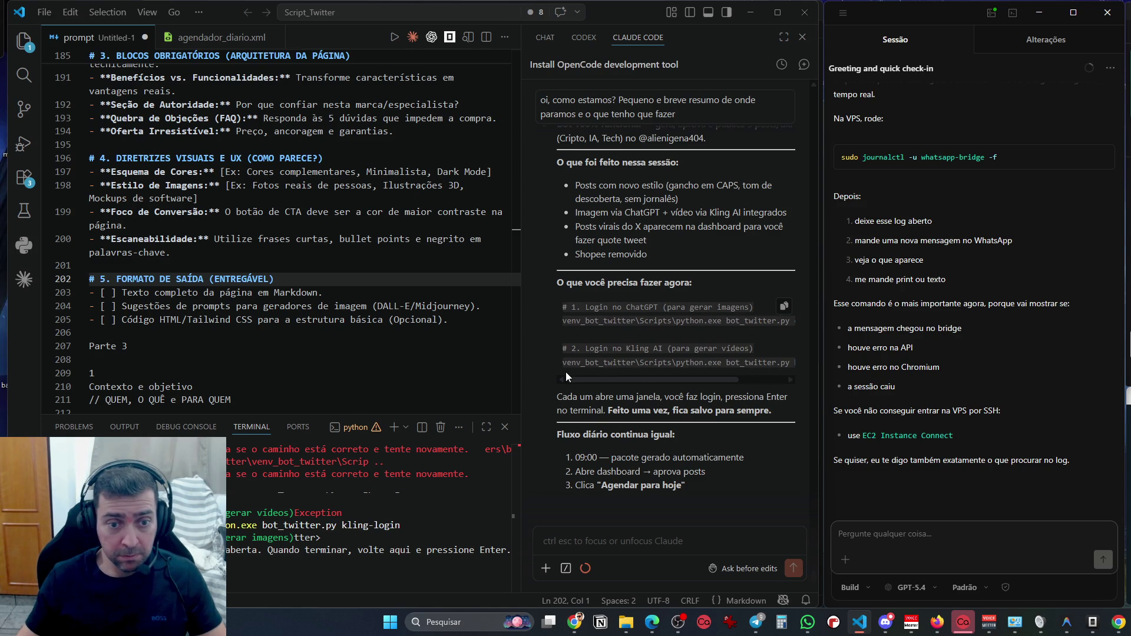
key("ctrl+Escape")
left_click(783, 306)
left_click(600, 549)
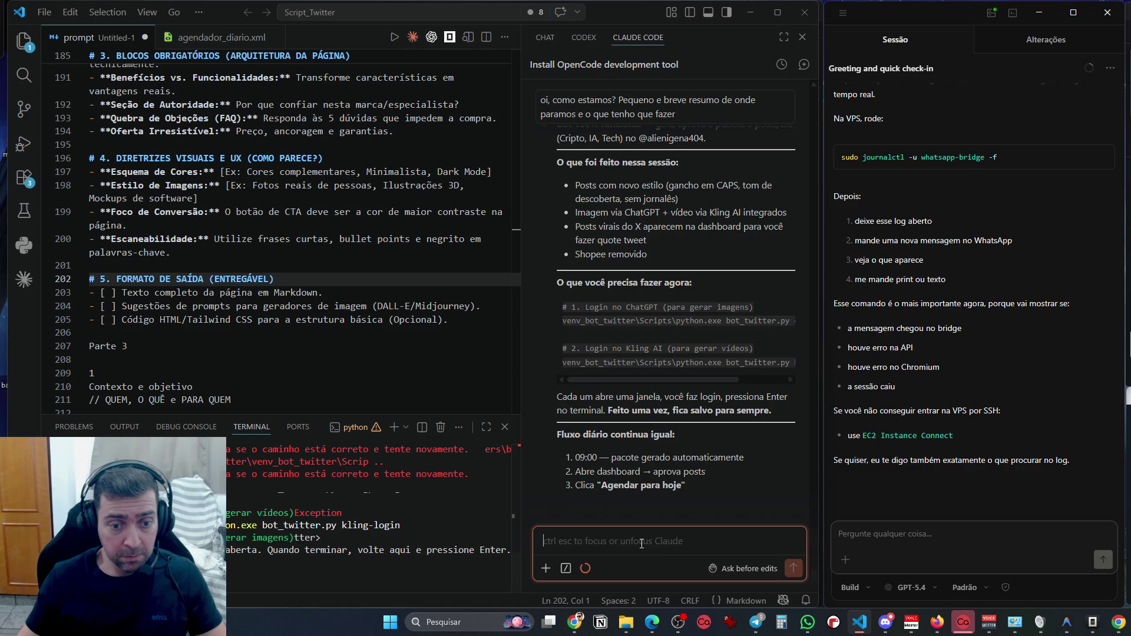
key("ctrl+v")
left_click_drag(560, 518, 565, 528)
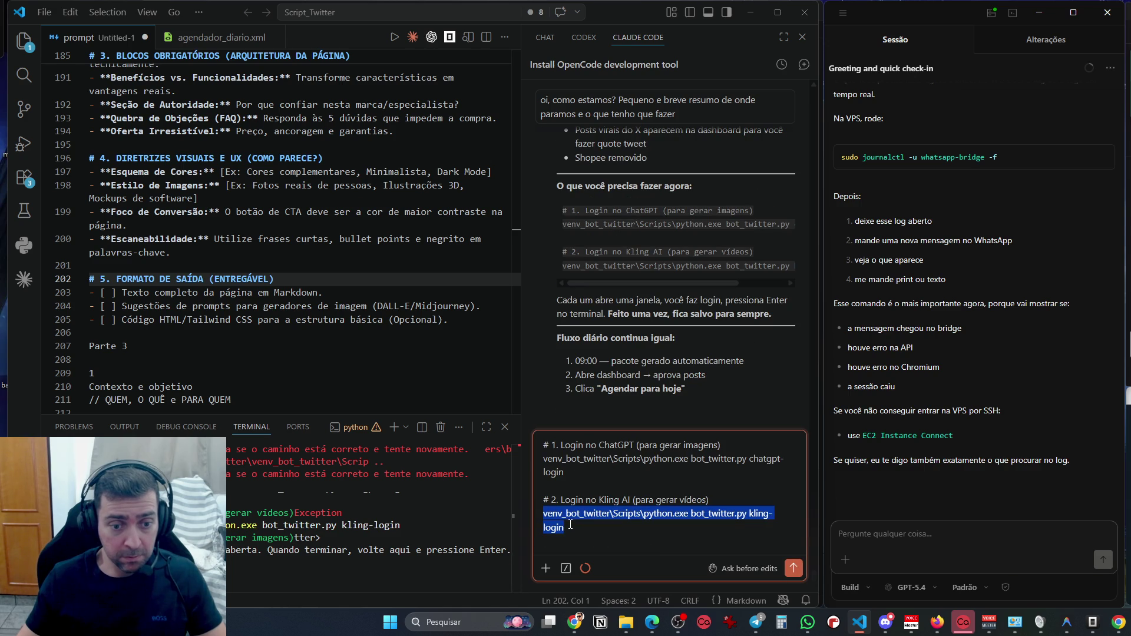
left_click(294, 568)
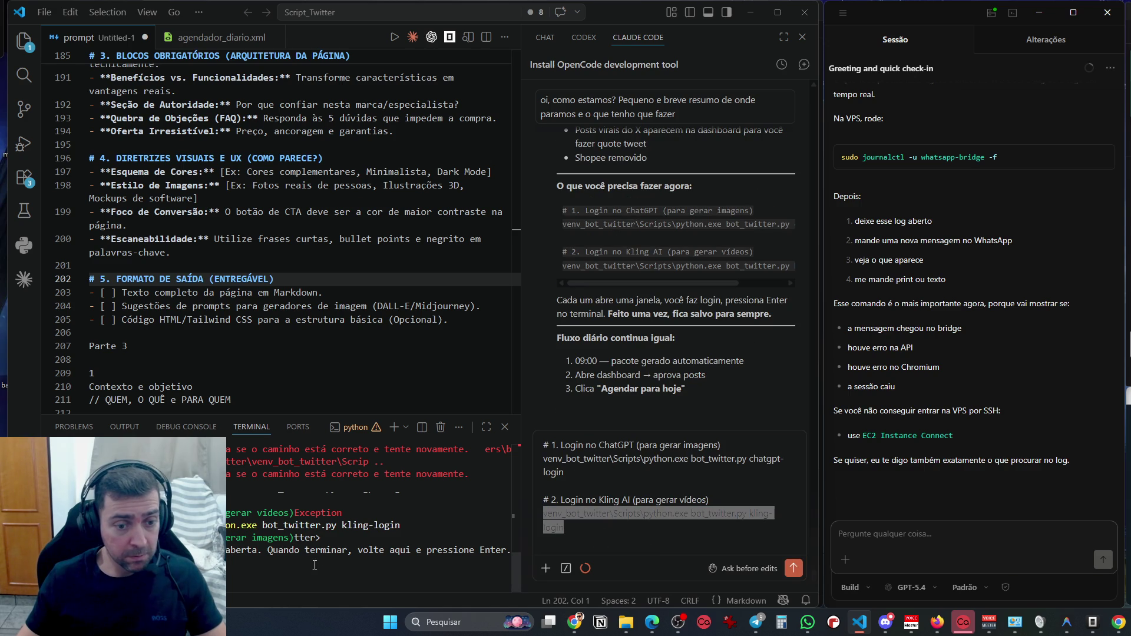
key("Return")
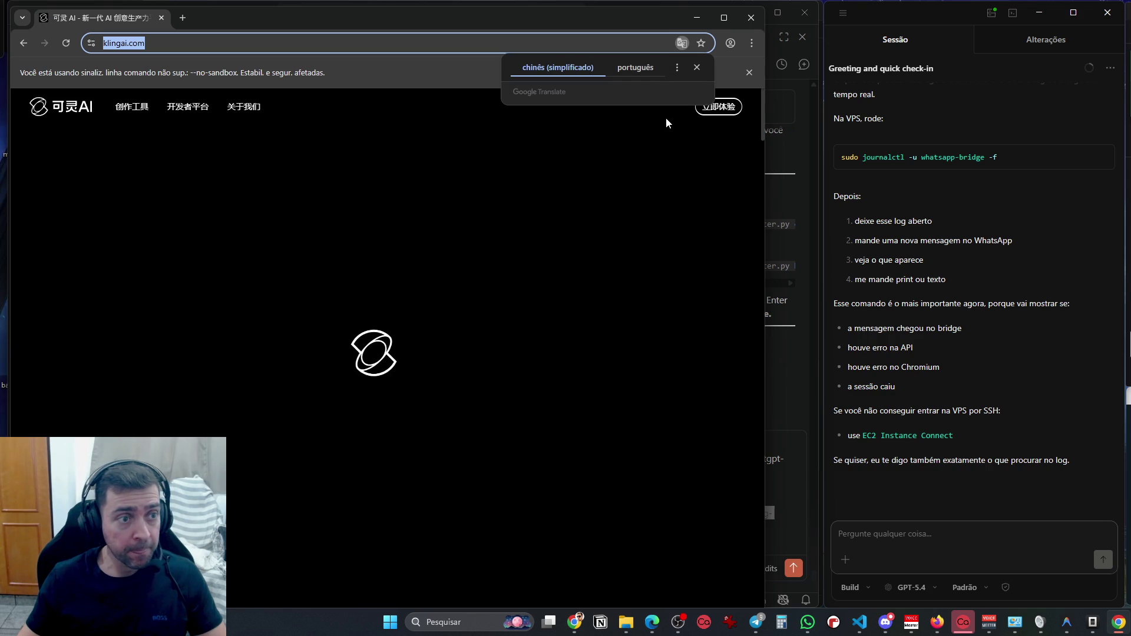
Step: Translate the Kling AI site into português and open its login dialog via 'Experimente agora mesmo'
left_click(636, 69)
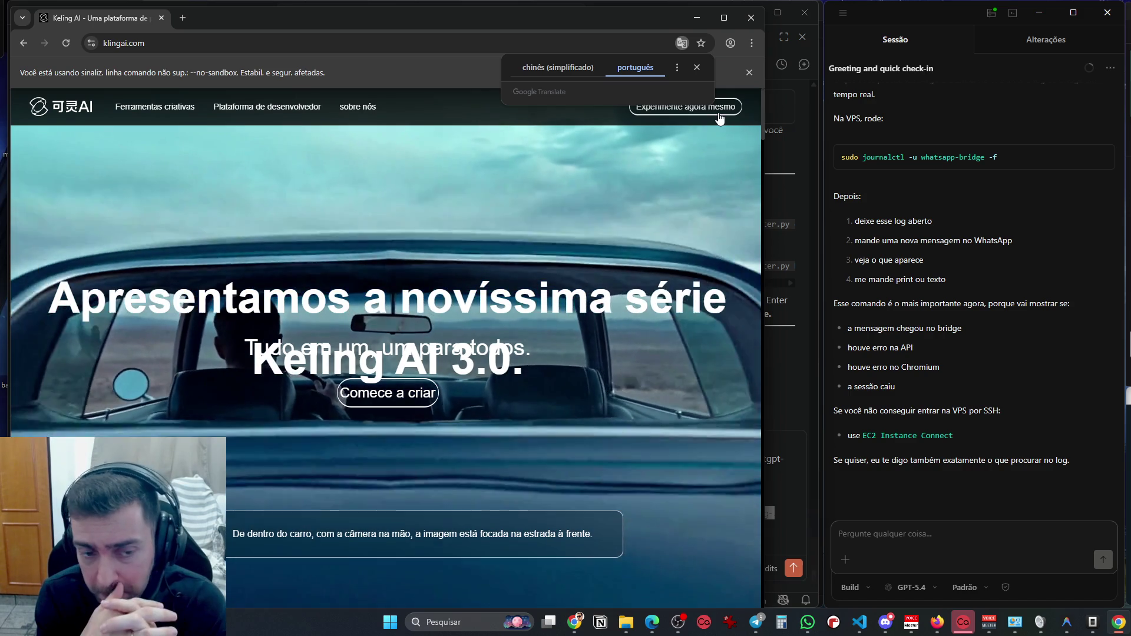
left_click(719, 112)
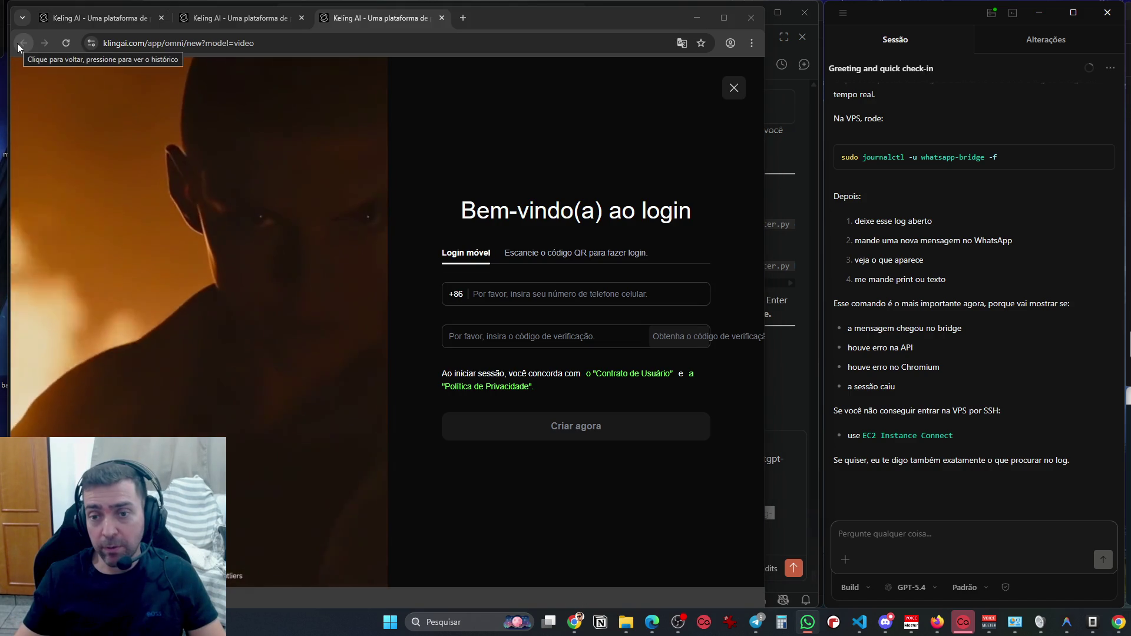
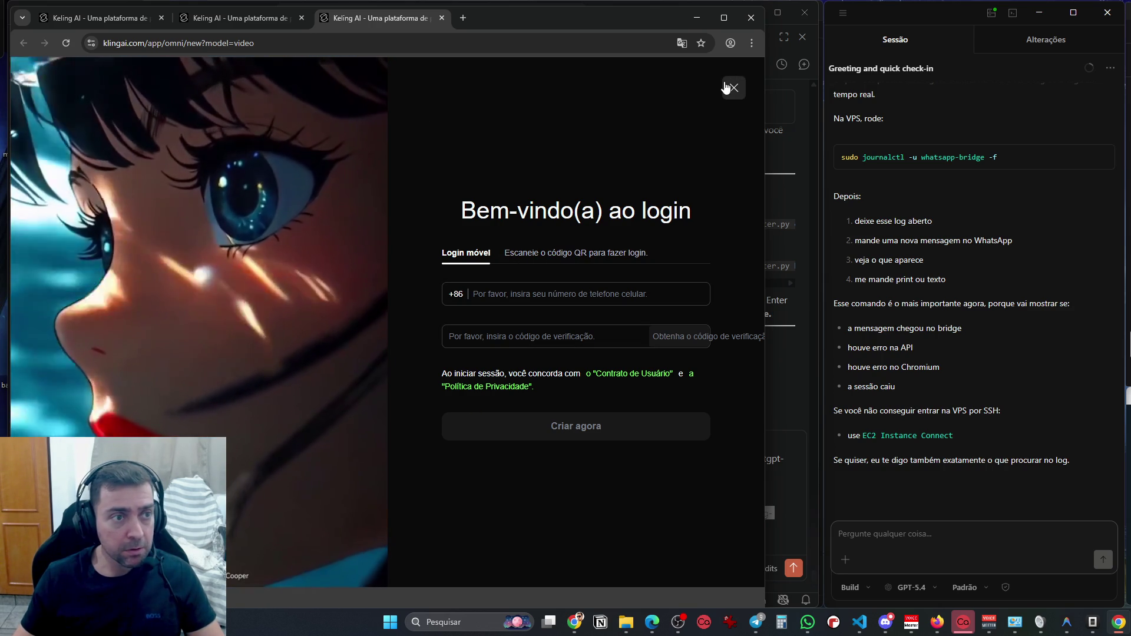
Step: Leave the other Kling AI page's login unfinished and return to the Claude Code chat in VS Code
left_click(257, 16)
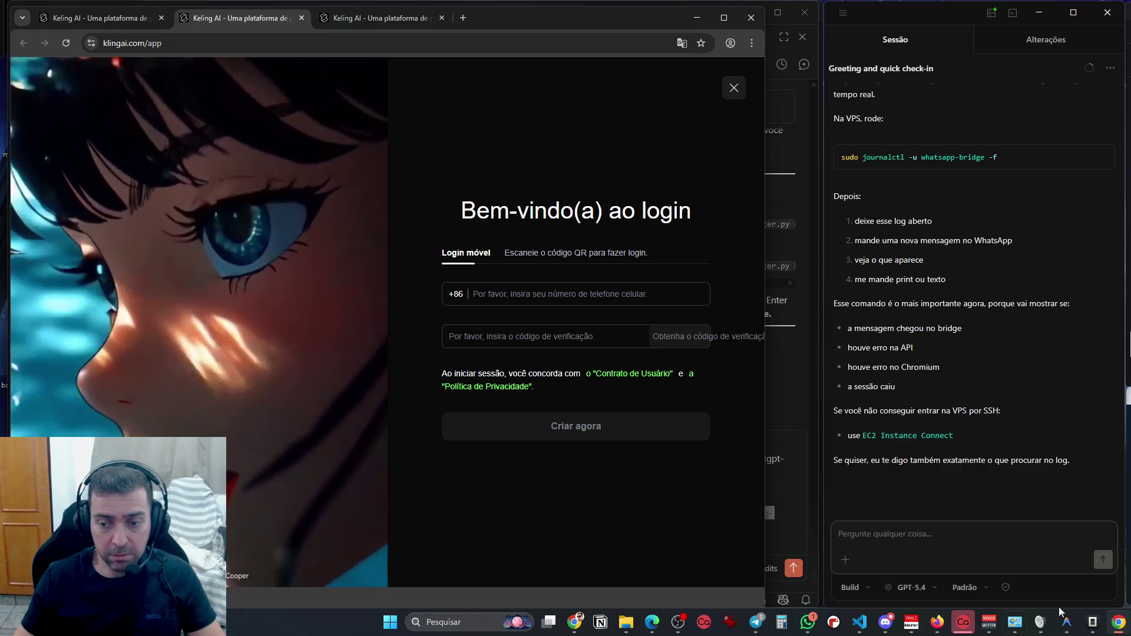
mouse_move(1079, 629)
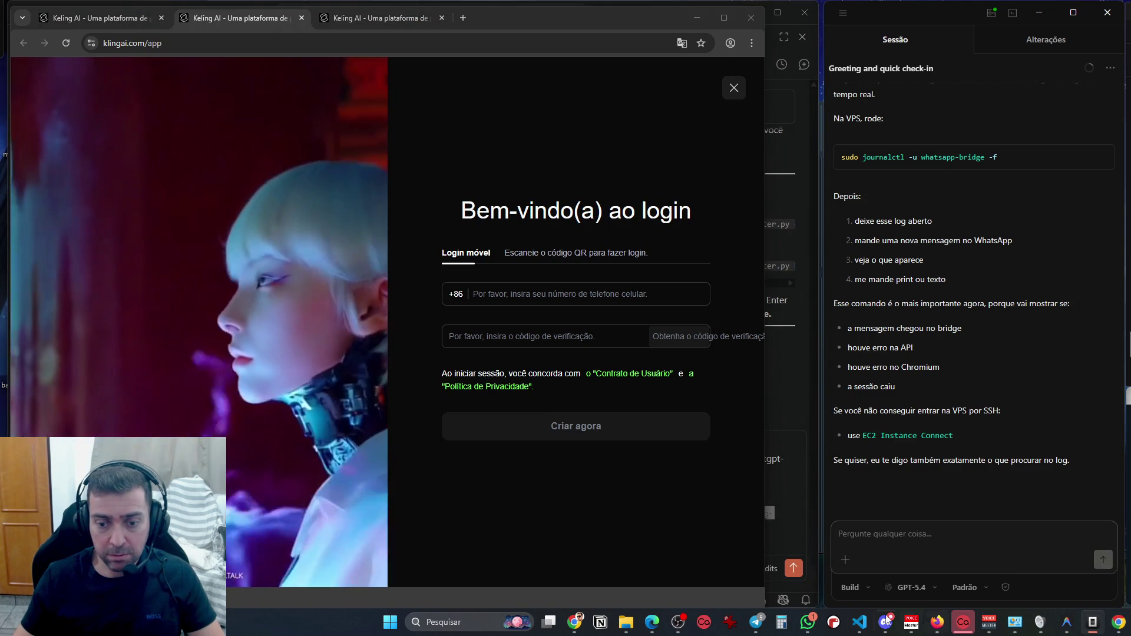
left_click(859, 622)
left_click(679, 543)
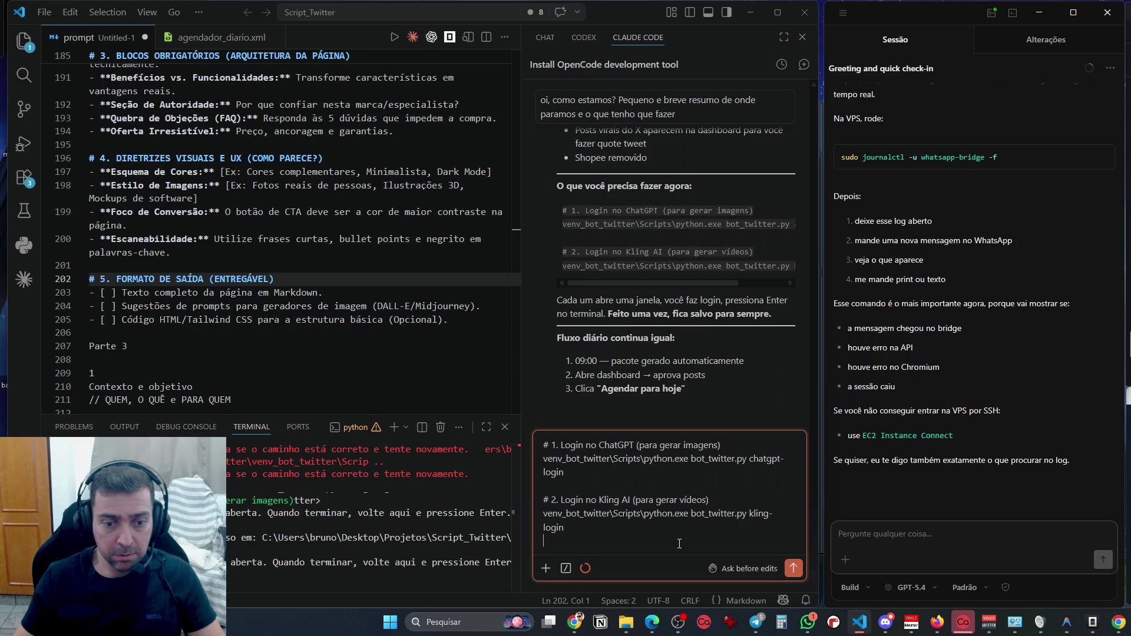
Step: Tell Claude that Kling doesn't work in Brazil, then start replying 'vamos usar a do google entao'
key("ctrl+a")
key("BackSpace")
type("to")
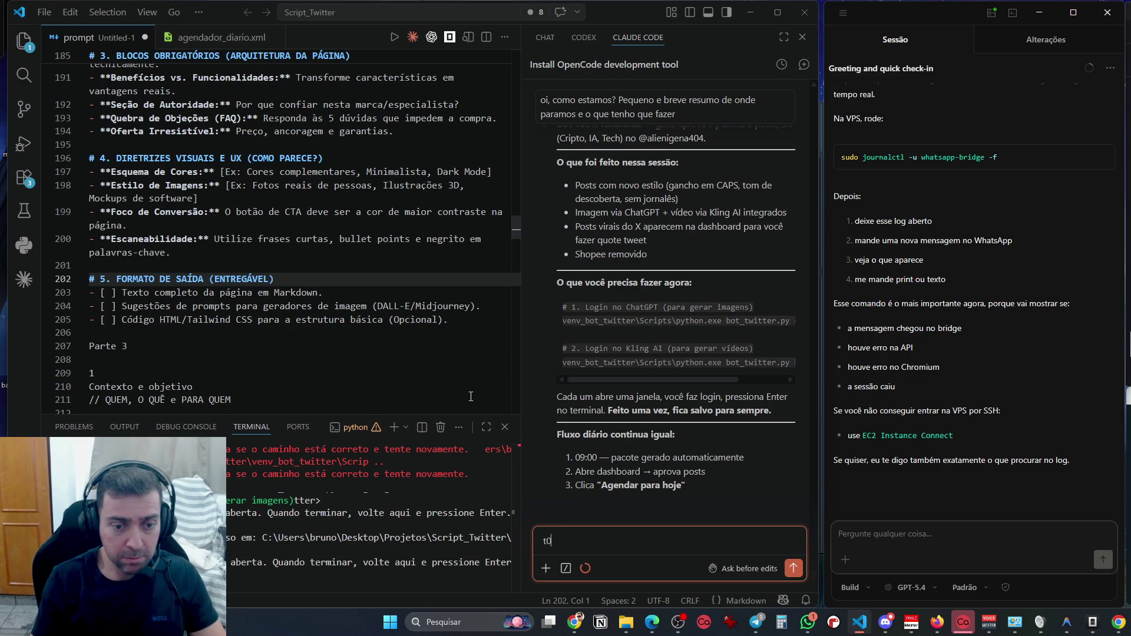
type("achando que ")
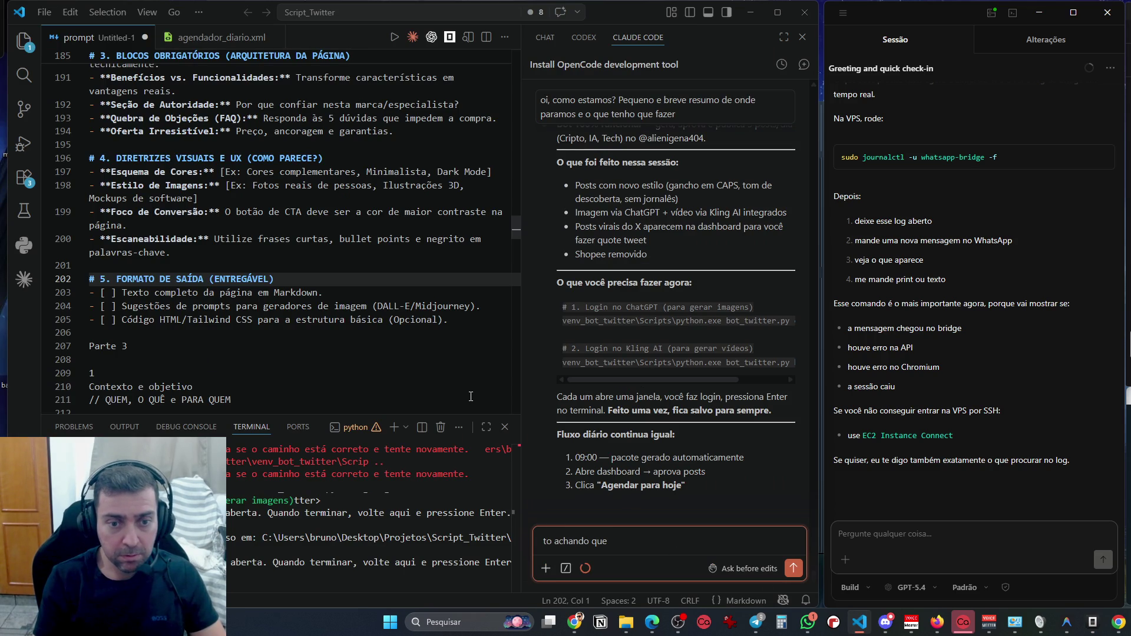
type("ing ó pra ")
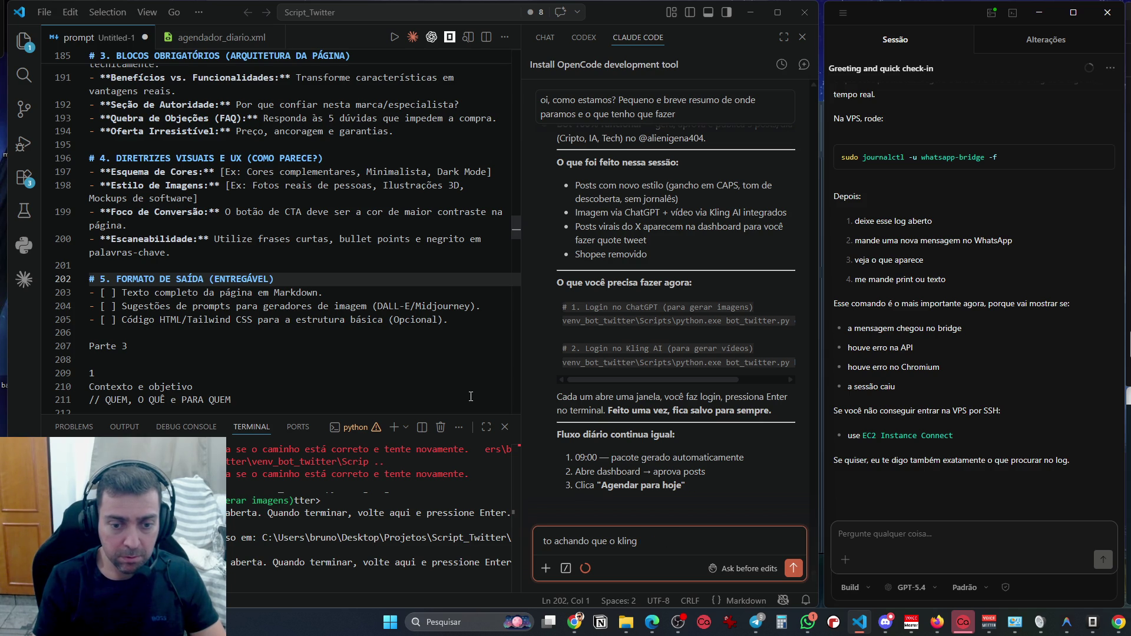
type(" tem pro brasil, nao consigo criar ")
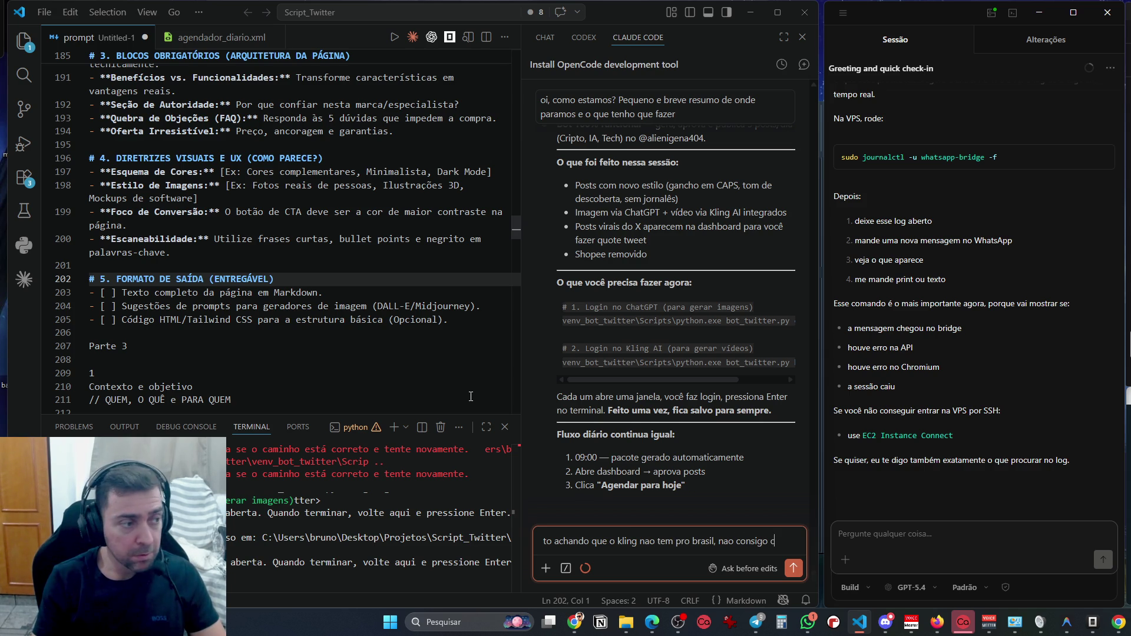
type("onta")
key("Return")
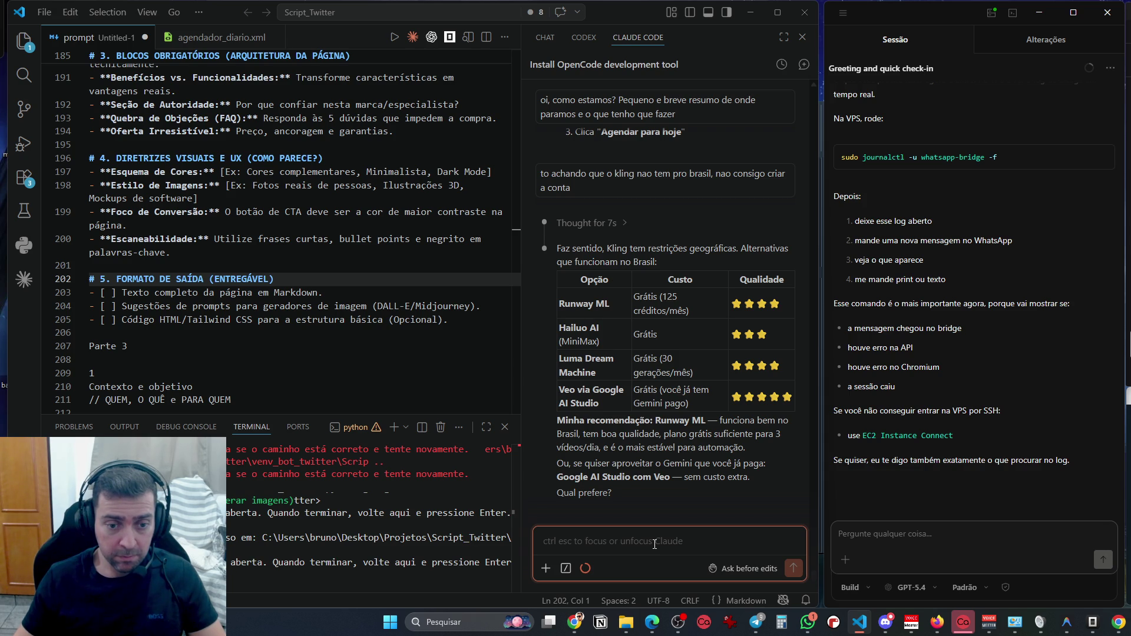
type("vamos usar a do ")
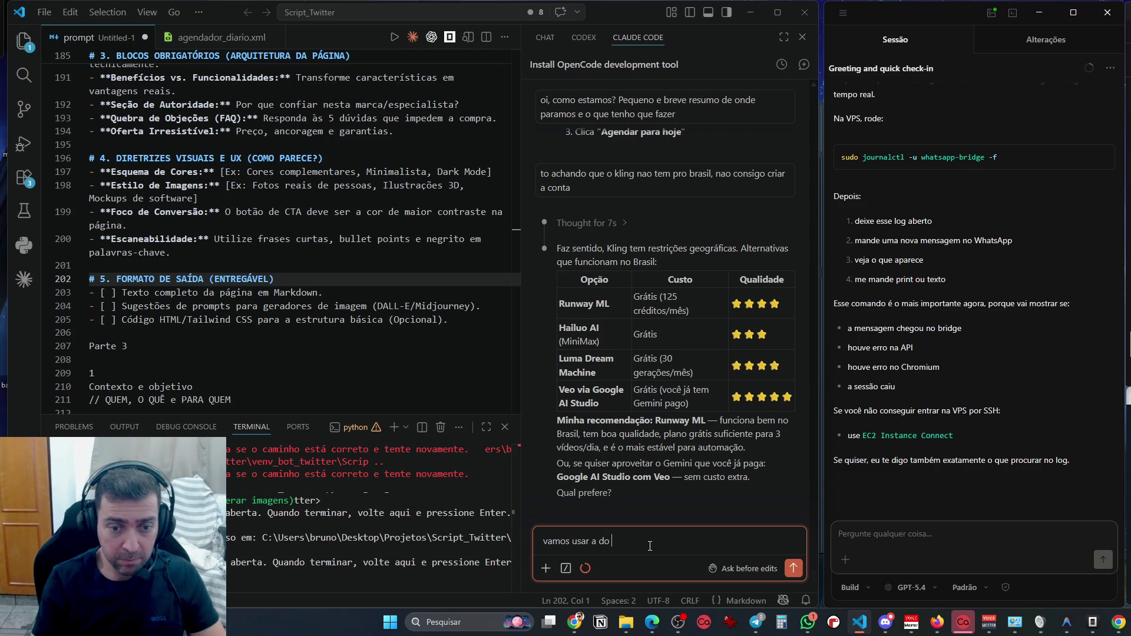
type("googole entao, va")
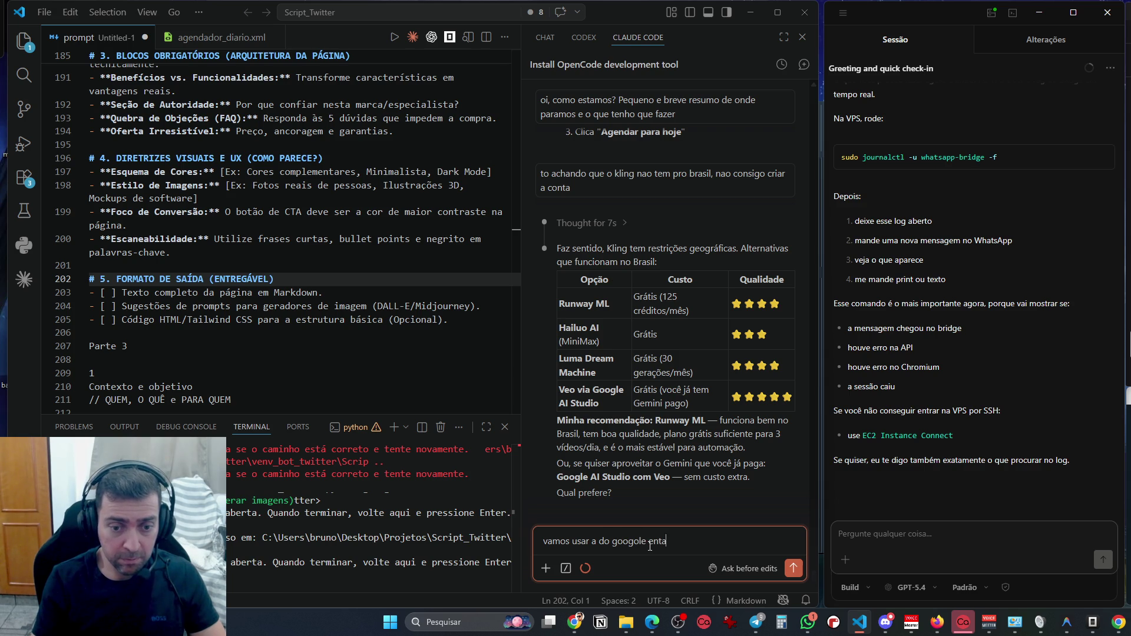